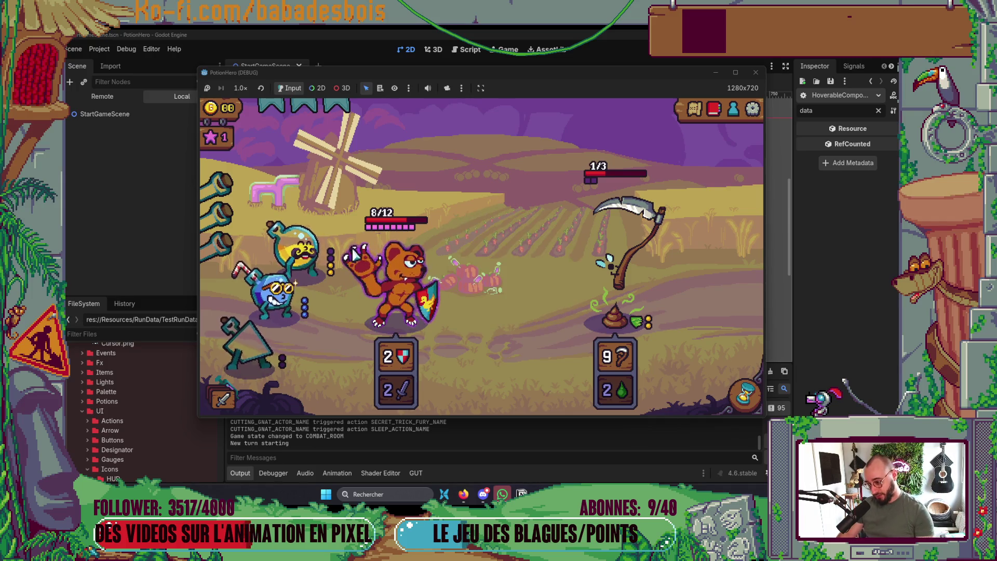
Use the potion to finish the fight, then continue past the victory screen.
mouse_move(371, 253)
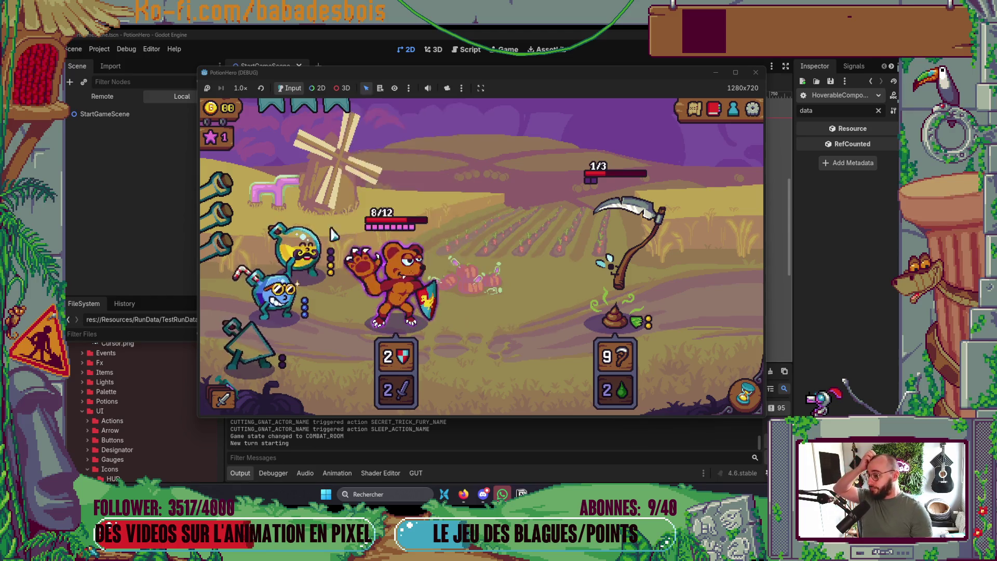
mouse_move(311, 254)
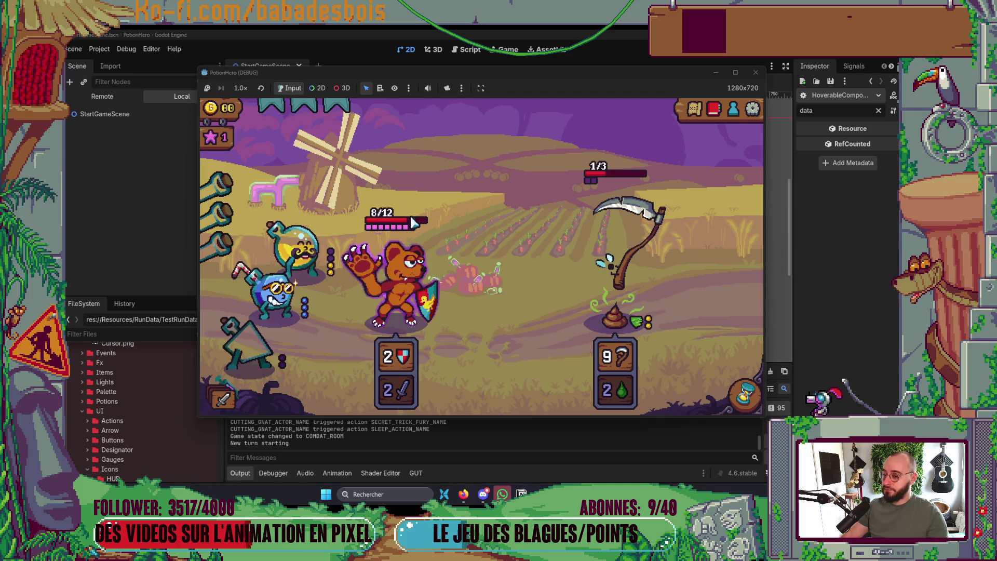
left_click(405, 249)
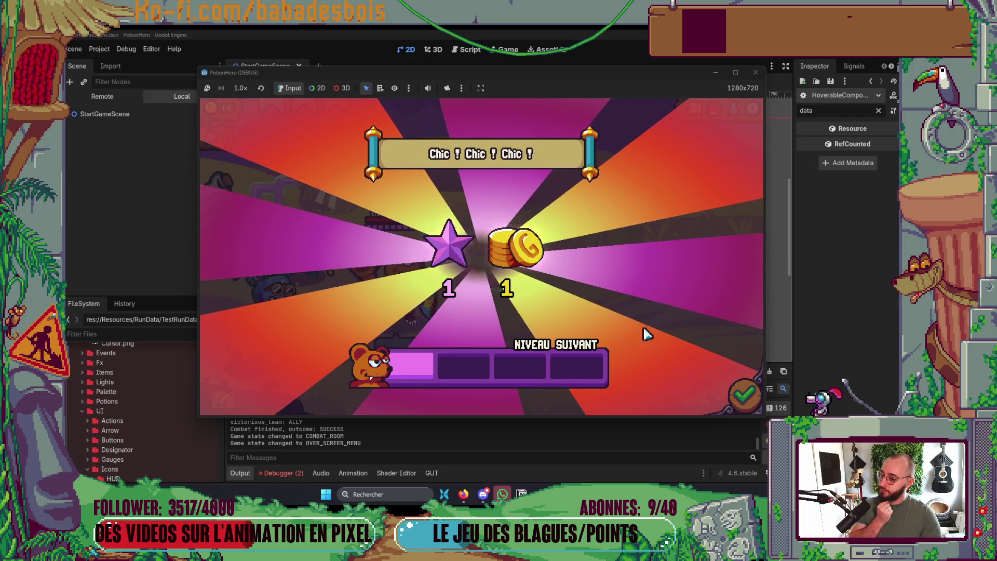
left_click(741, 391)
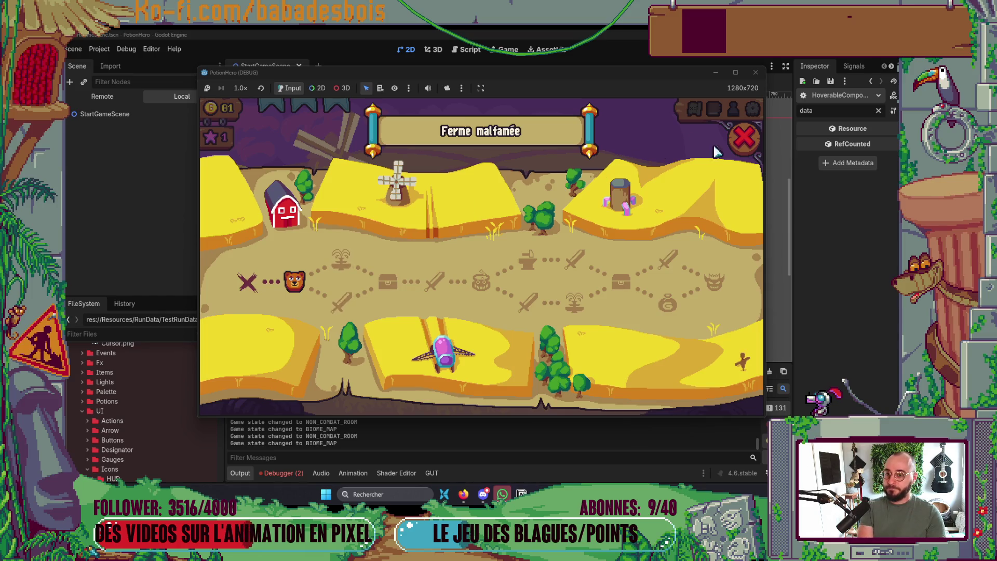
Close the map and enter the next combat room against two chainsaw enemies.
left_click(738, 146)
left_click(744, 137)
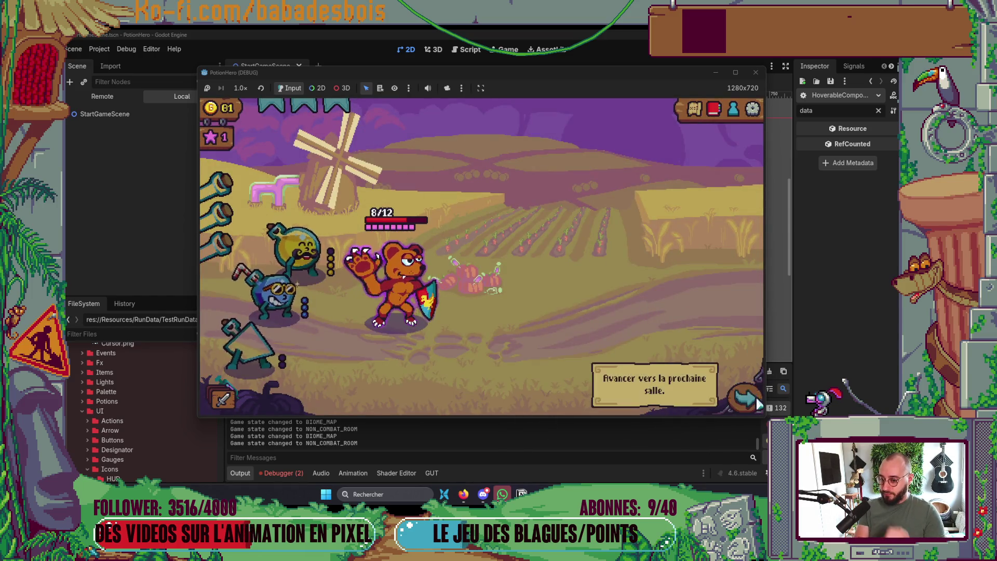
left_click(340, 302)
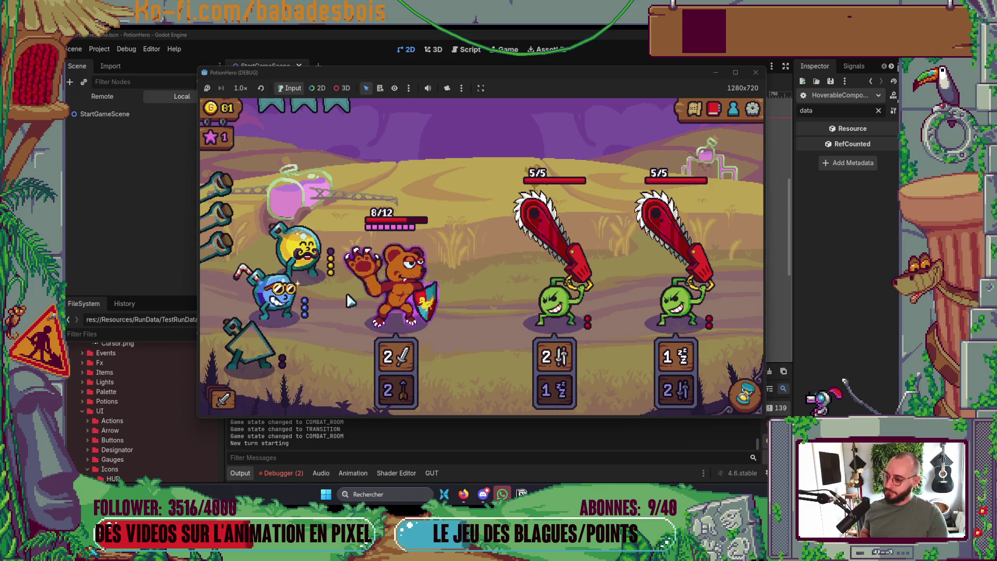
Apply the blue potion and another action to the bear until both enemies die, then stop the game.
left_click(303, 308)
left_click(419, 307)
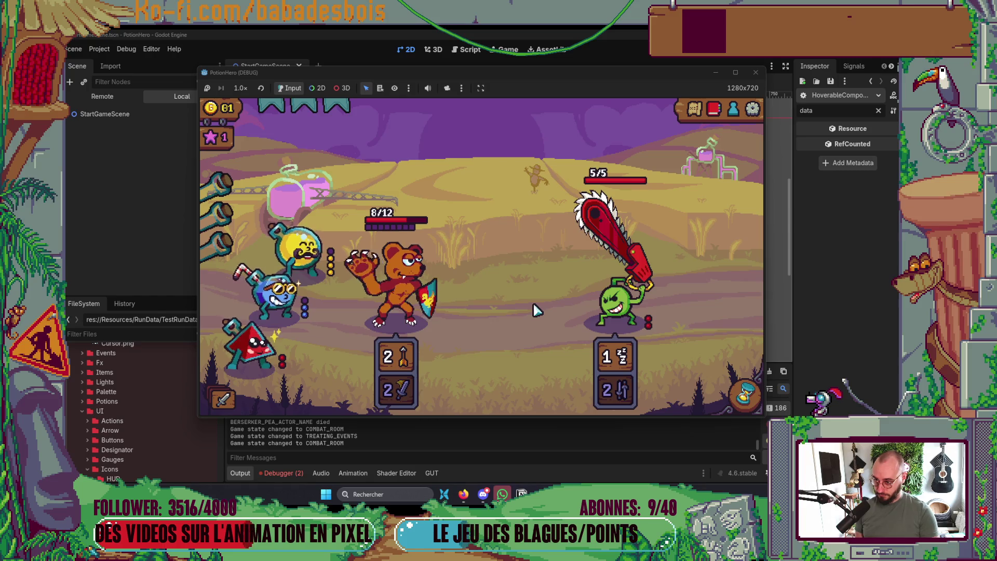
left_click(400, 302)
left_click(403, 295)
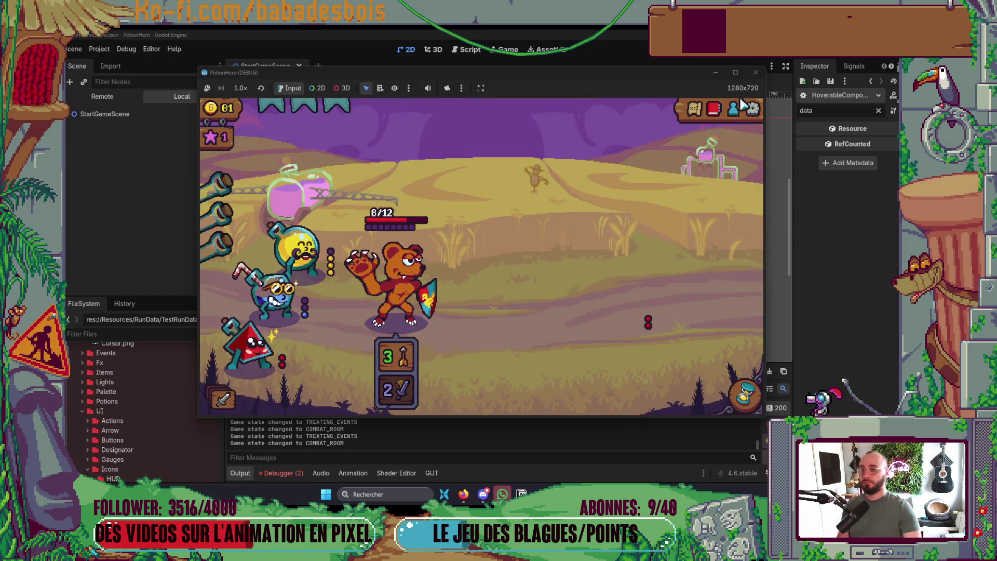
left_click(757, 72)
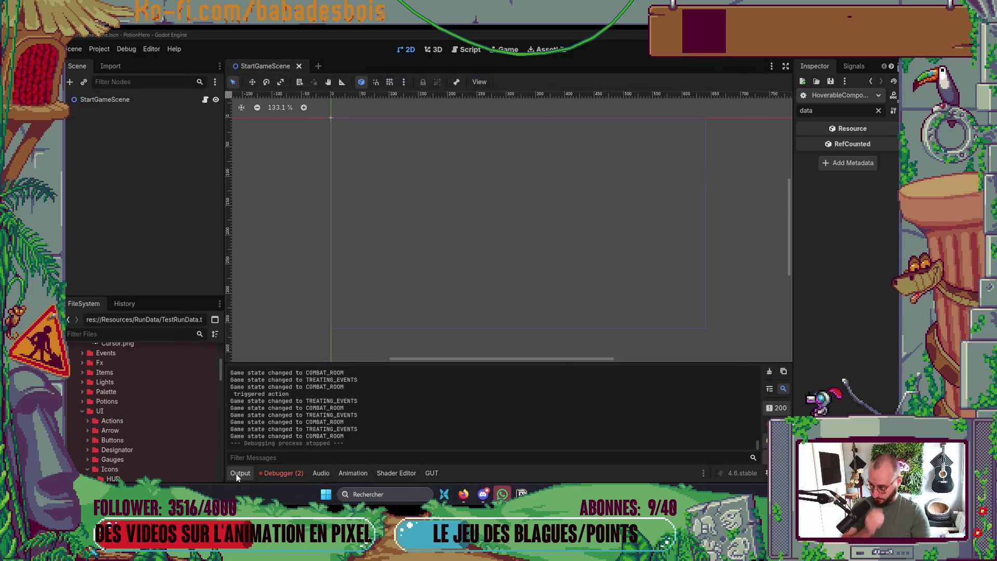
Collapse the Output log and review CombatActorVue.gd's death_animation code in Neovim.
left_click(235, 474)
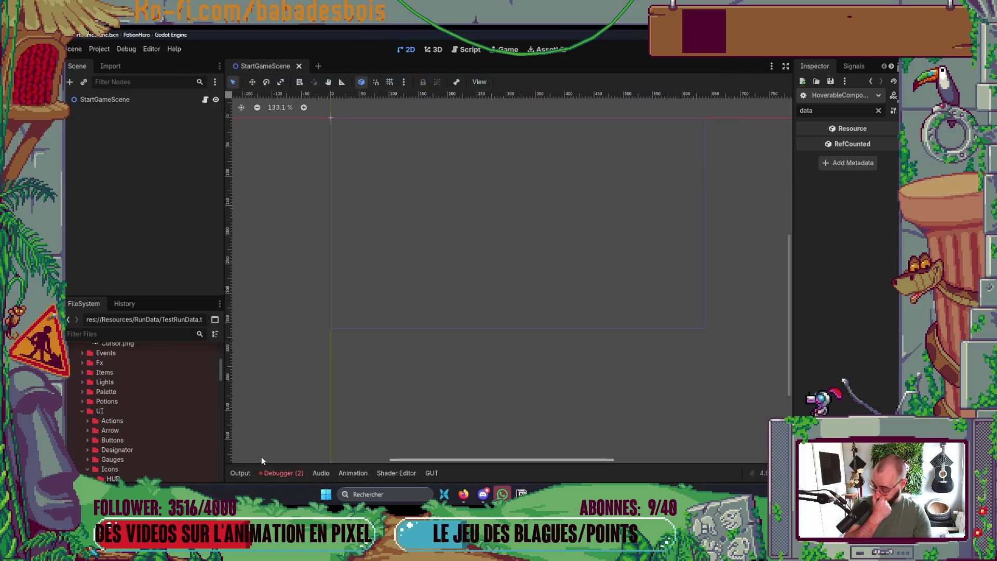
key("alt+Tab")
key("Tab")
key("Tab")
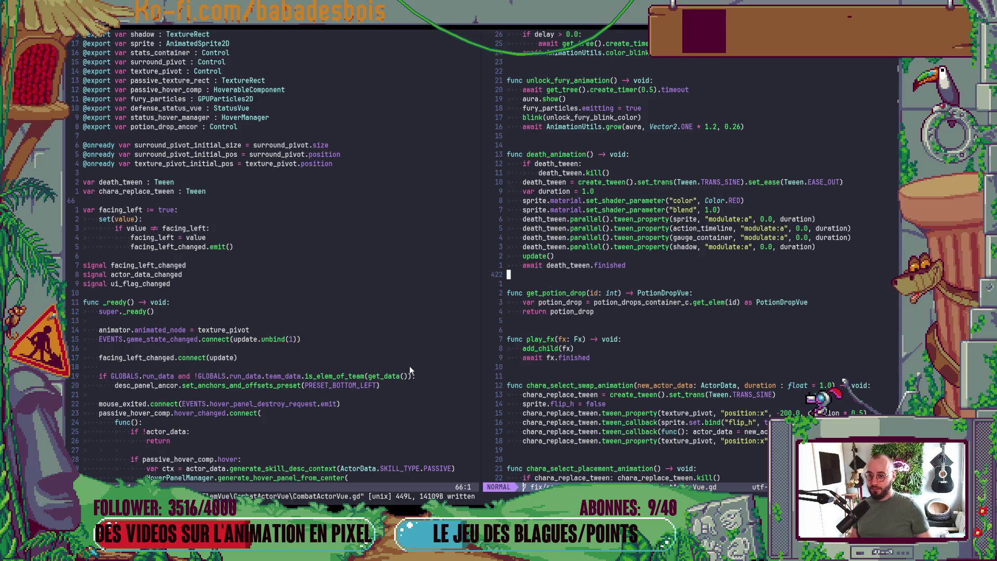
key("alt+Tab")
Return to Neovim and jump to the is_ally check and start of update() in CombatActorVue.gd.
key("Tab")
left_click(416, 201)
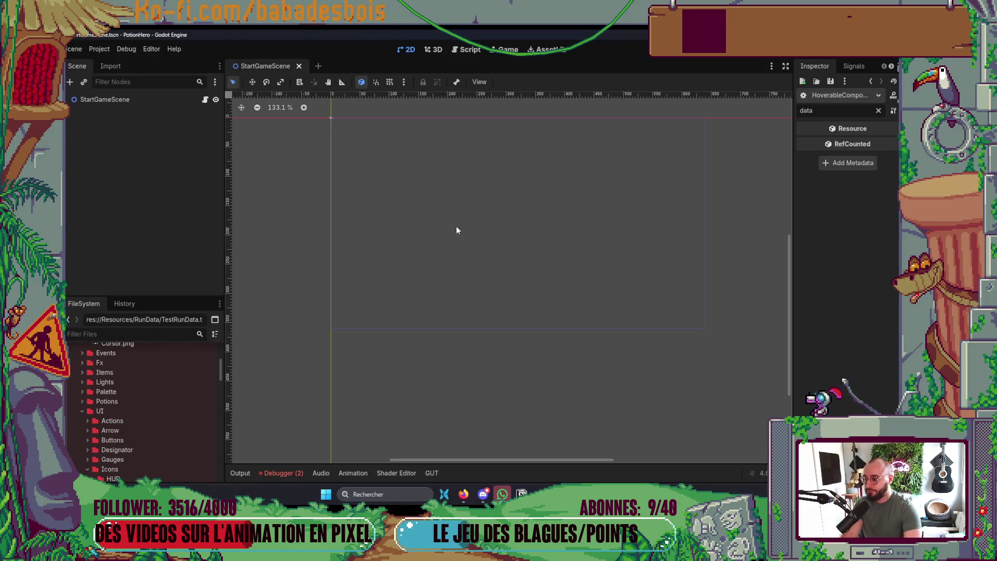
key("alt+Tab")
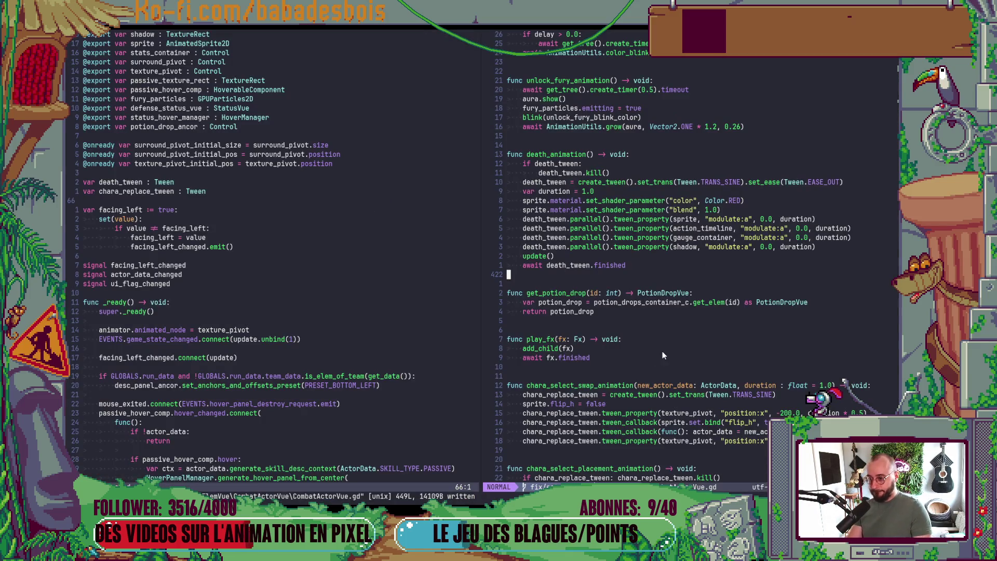
scroll(664, 347, "down", 5)
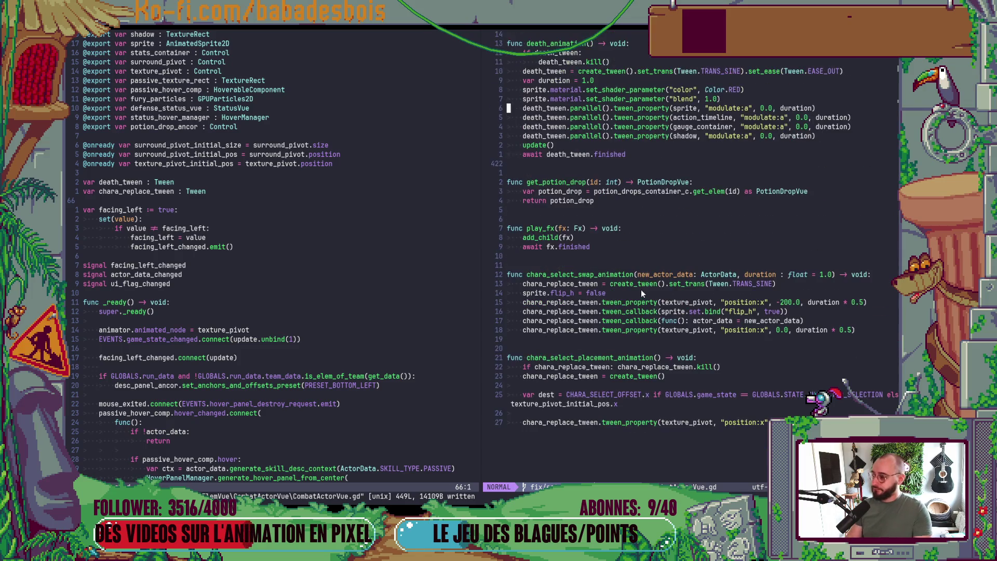
key("ctrl+o")
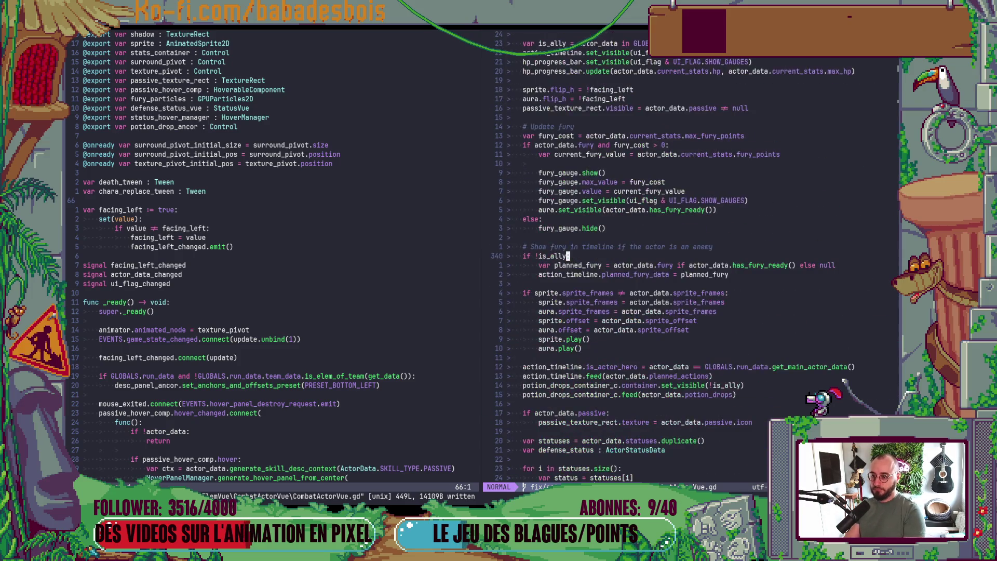
key("ctrl+o")
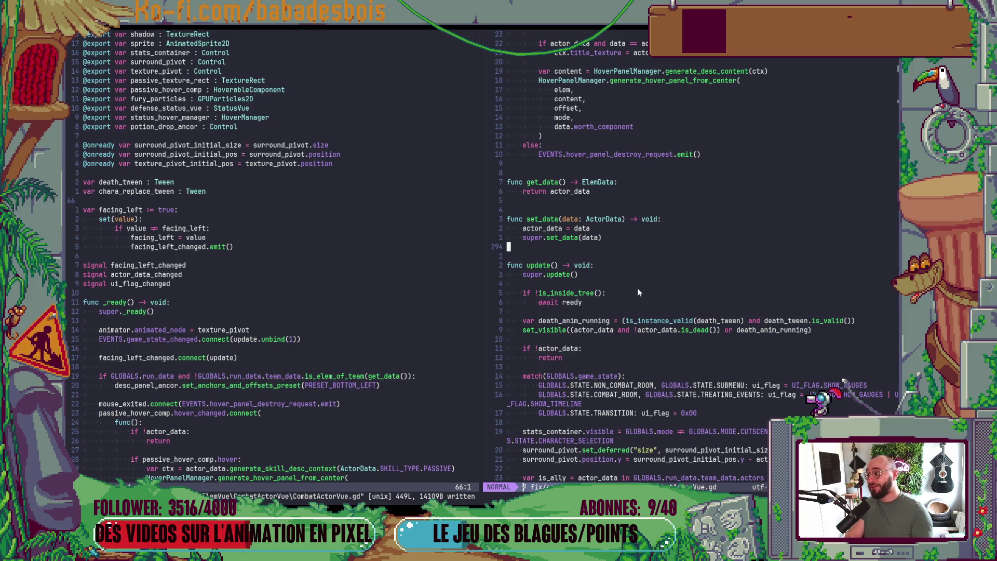
key("alt+Tab")
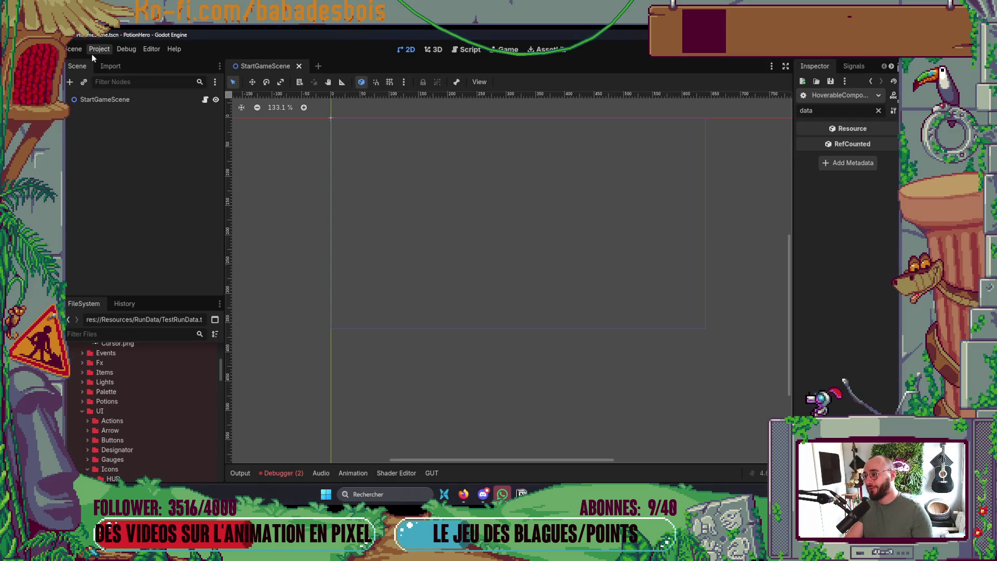
left_click(126, 50)
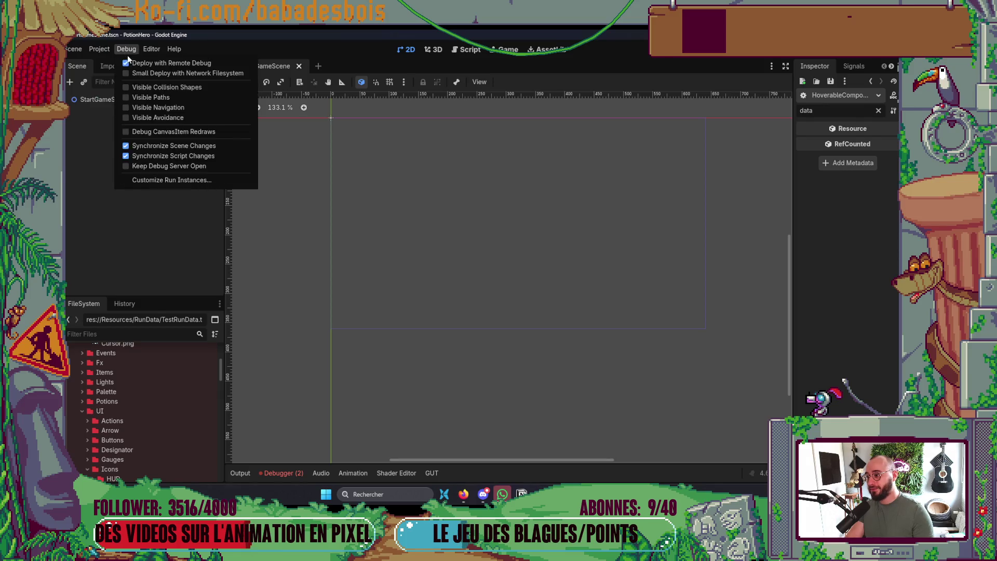
left_click(105, 249)
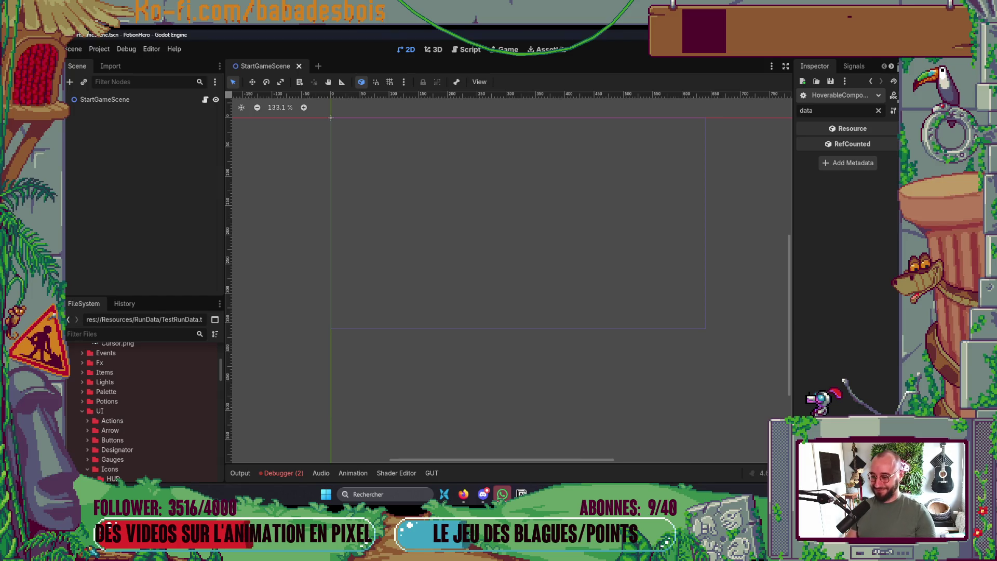
key("alt+Tab")
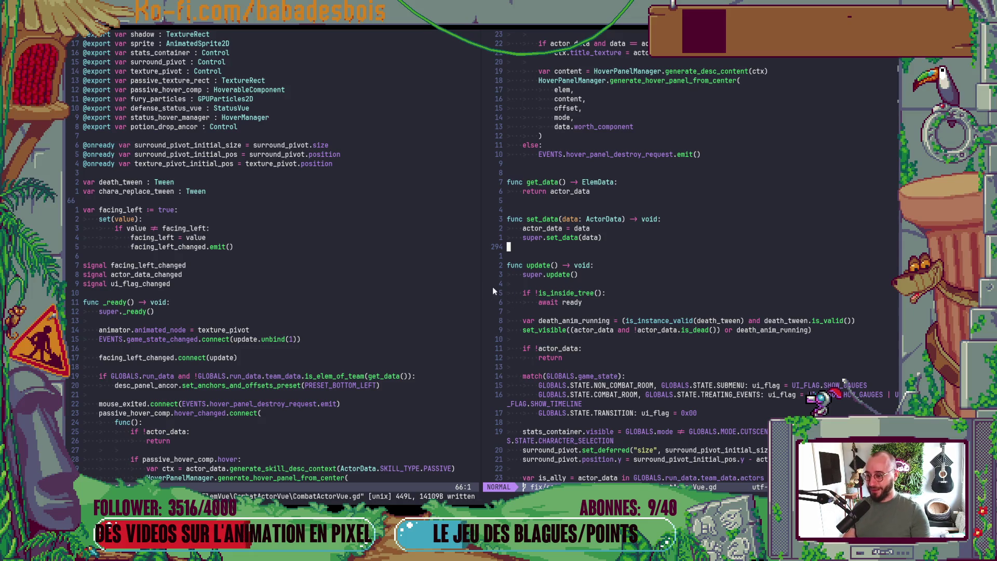
Widen the right Neovim code pane, then switch to the Godot editor.
left_click_drag(482, 292, 463, 301)
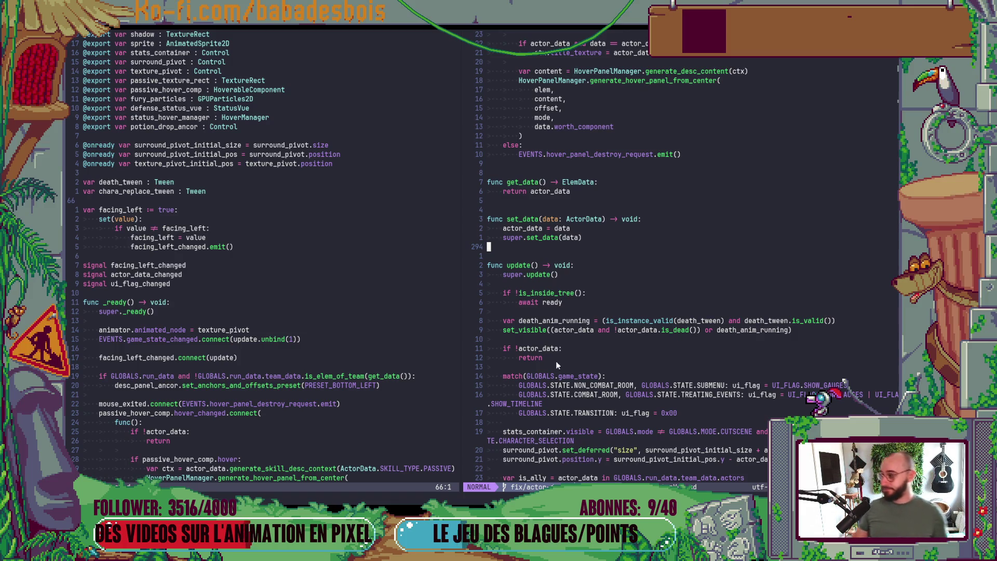
key("alt+Tab")
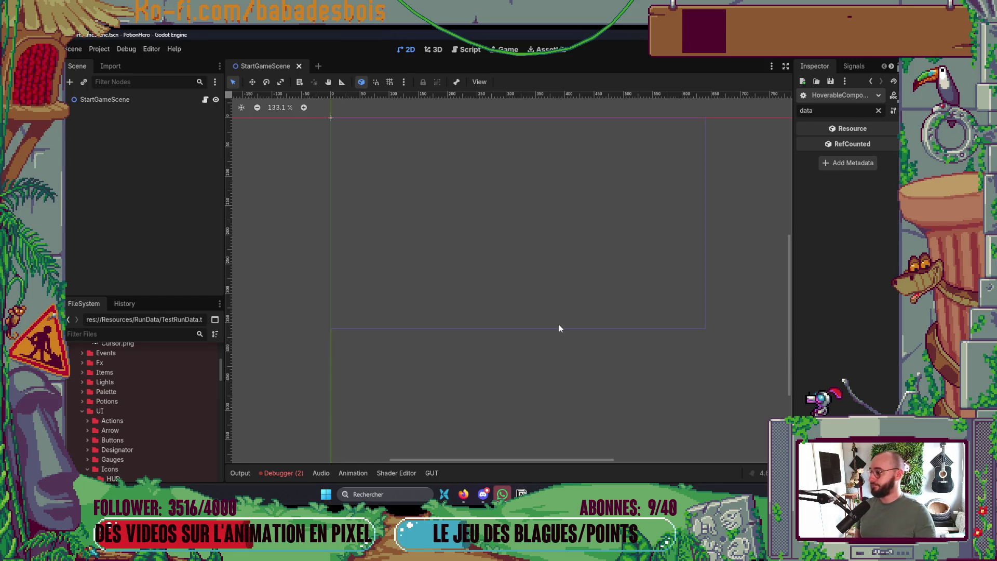
Pan the empty StartGameScene canvas downward, then switch back to Neovim.
left_click_drag(559, 328, 571, 400)
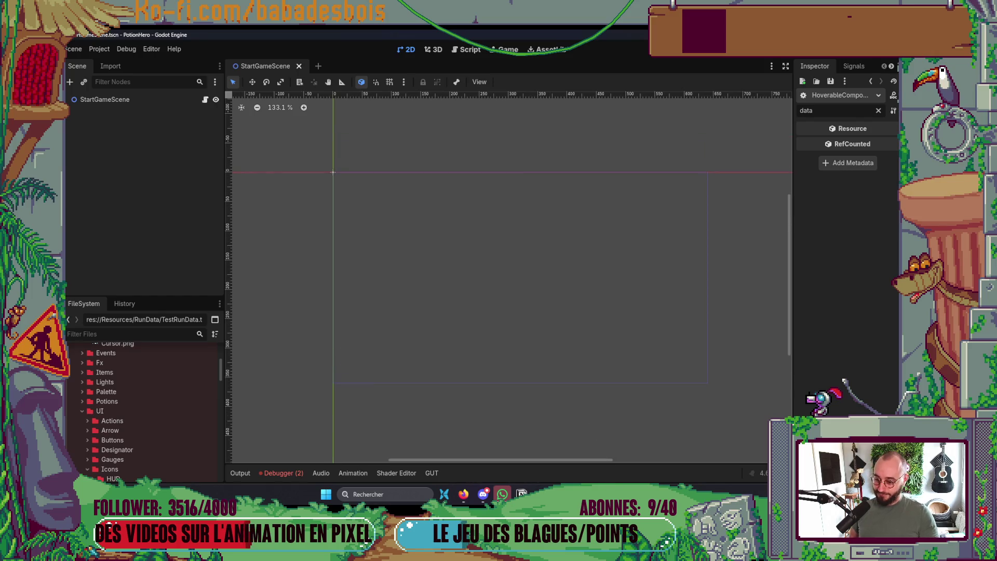
key("alt+Tab")
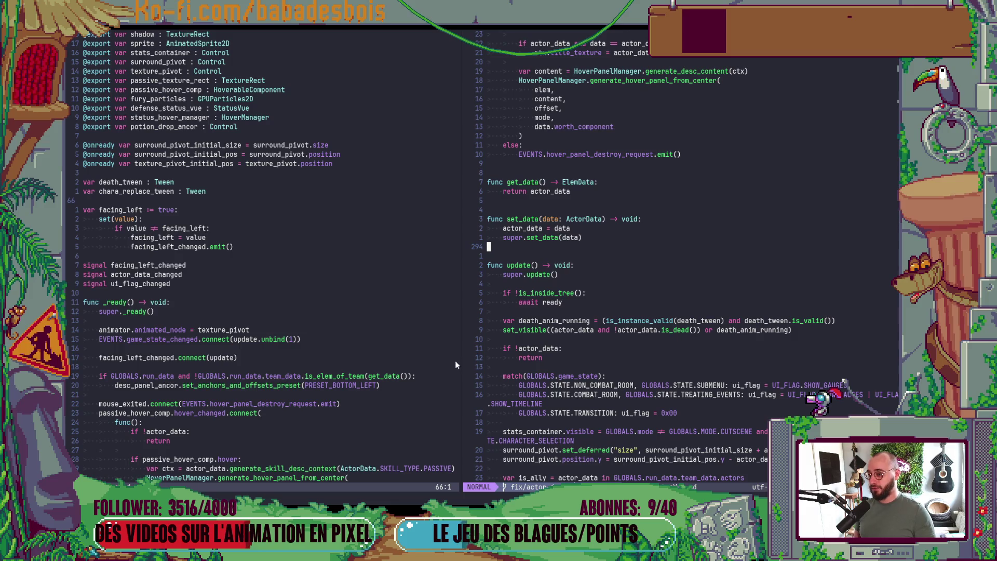
Scroll CombatActorVue.gd up to the class_name and UI_FLAG enum, and shrink the code text.
scroll(388, 335, "up", 8)
scroll(390, 341, "up", 8)
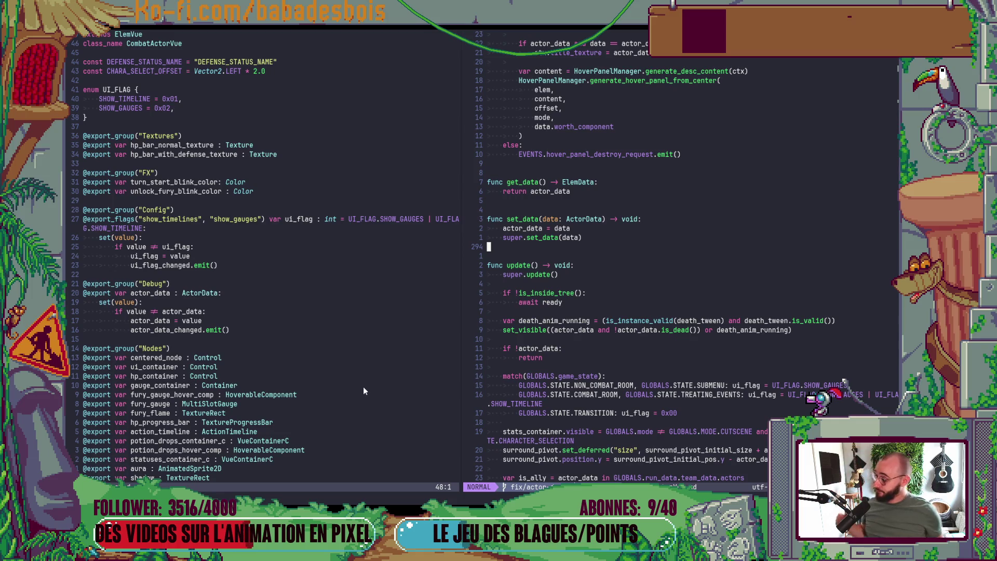
key("ctrl+minus")
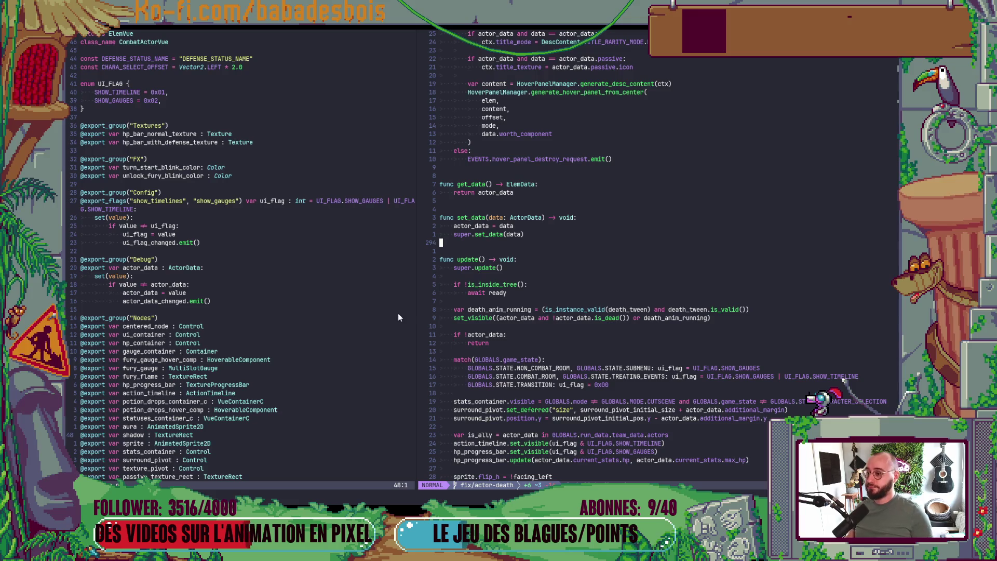
Widen the left Neovim pane, then open Godot's first get_viewport error in HoverableComponent.gd.
mouse_move(416, 294)
left_mouse_down()
mouse_move(481, 275)
mouse_move(456, 282)
left_mouse_up()
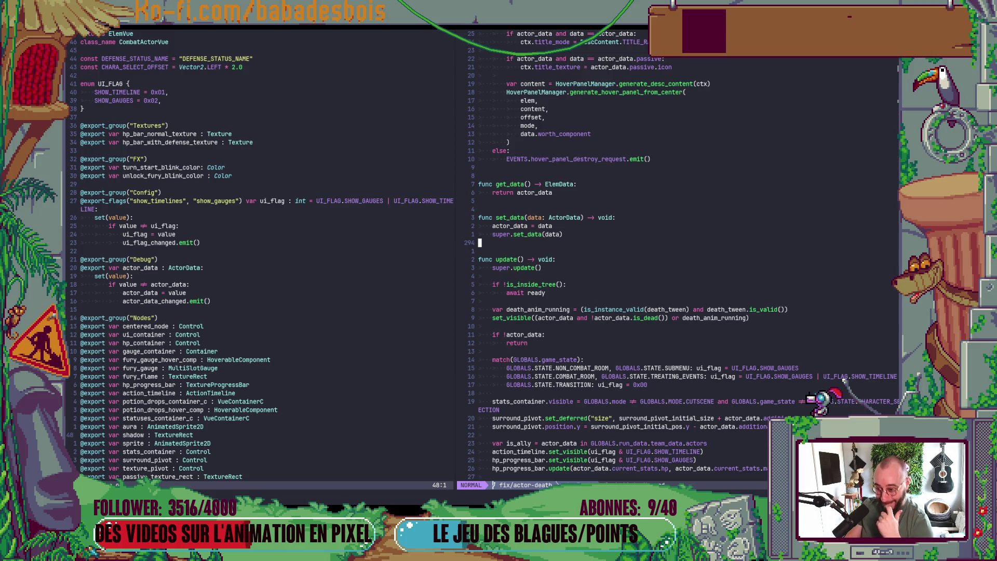
key("alt+Tab")
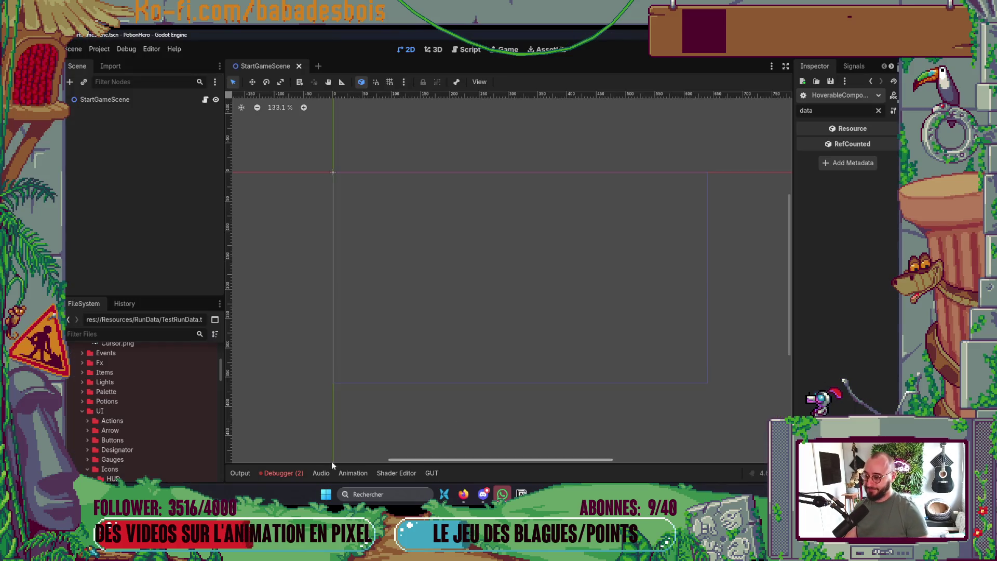
left_click(284, 473)
left_click(329, 396)
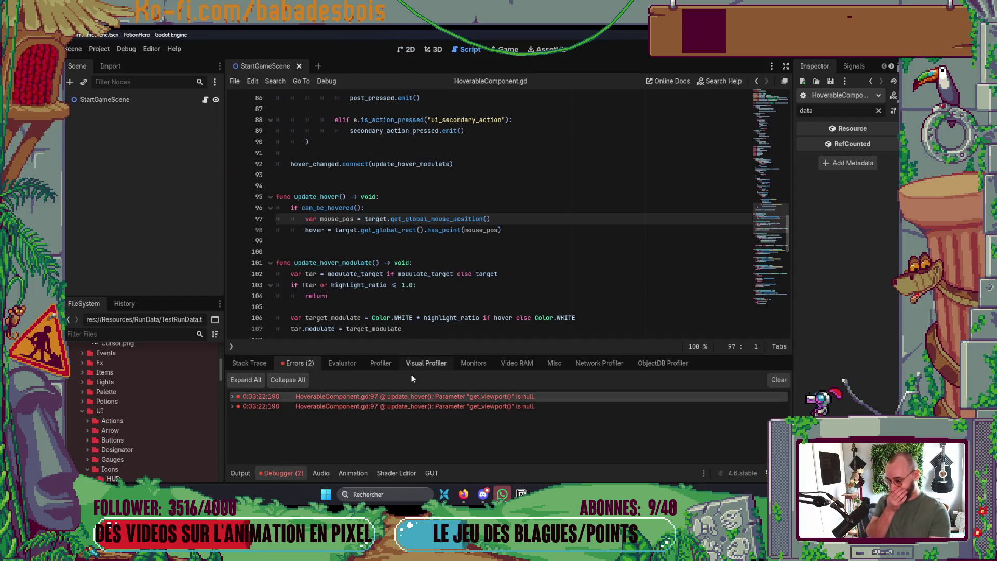
Hide the Debugger error list and return to the empty StartGameScene 2D view.
left_click(276, 470)
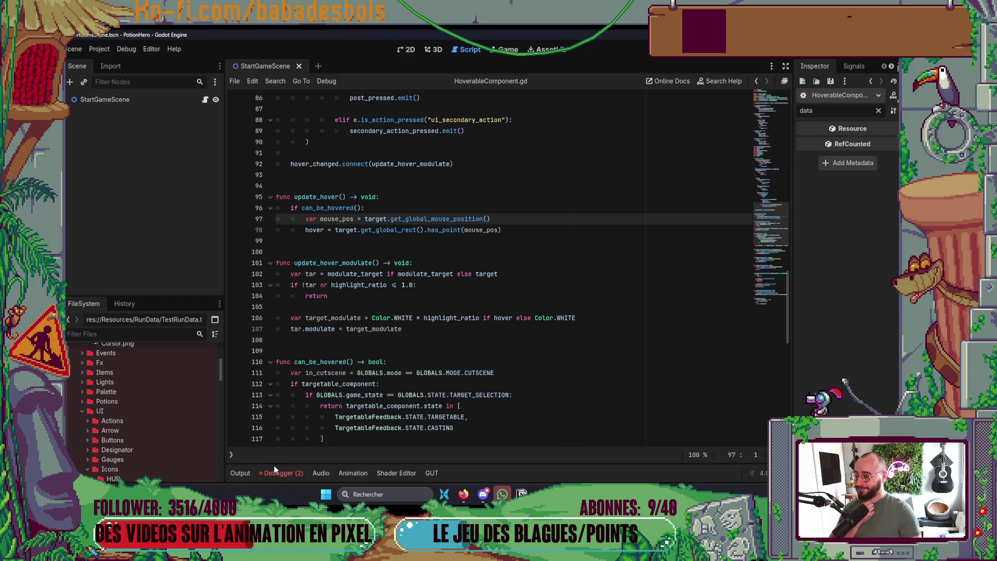
left_click(276, 473)
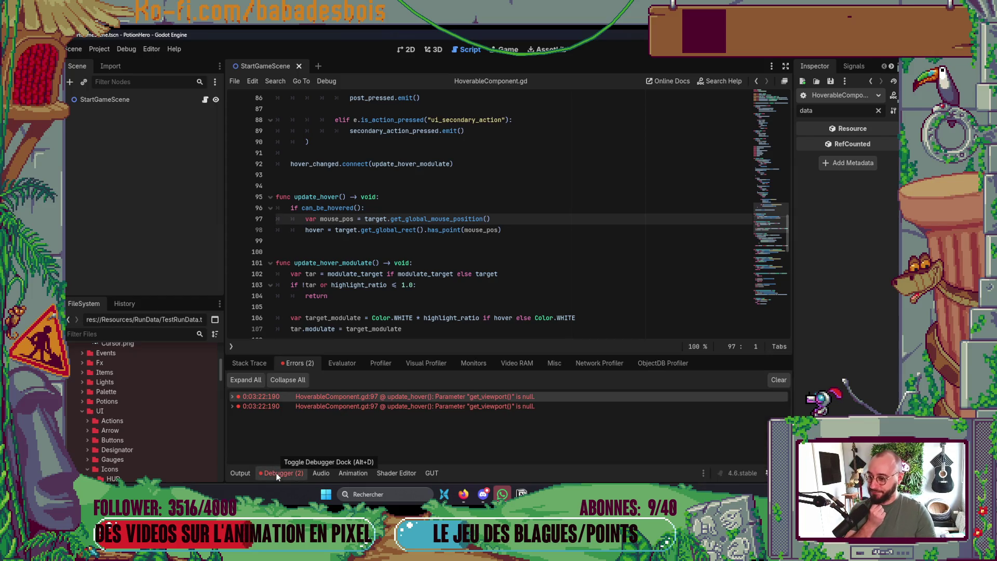
left_click(275, 472)
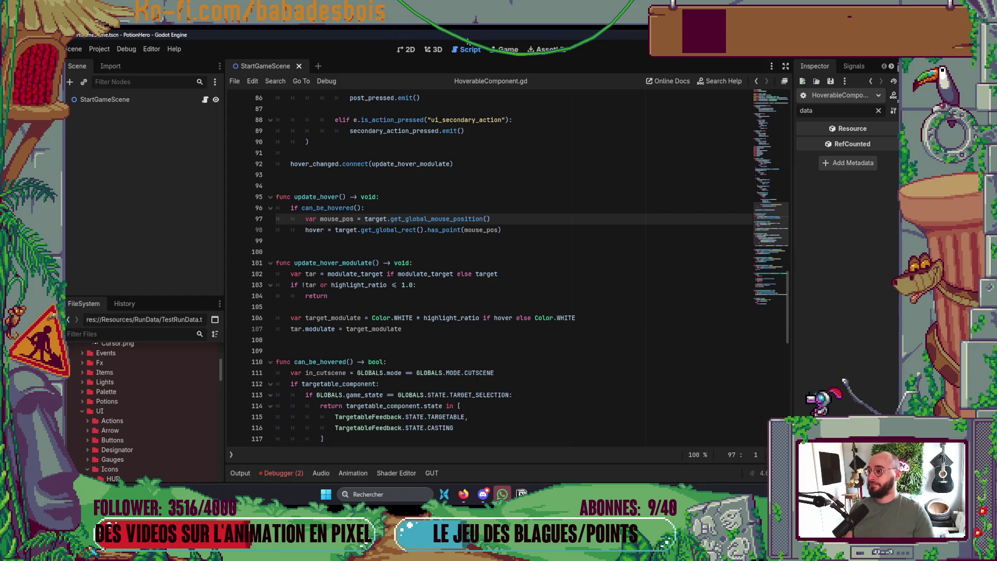
left_click(406, 49)
key("alt+Tab")
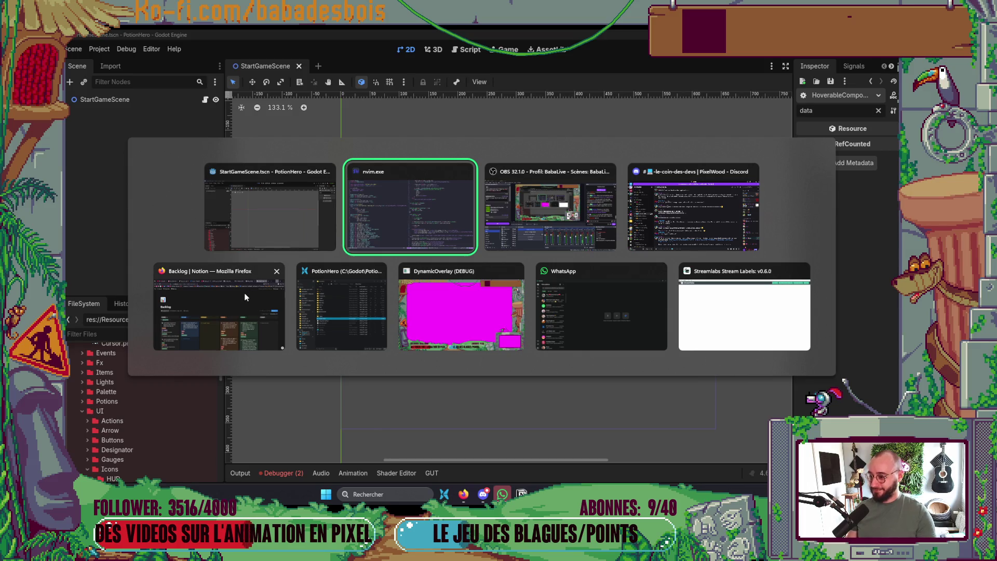
left_click(289, 216)
key("alt+Tab")
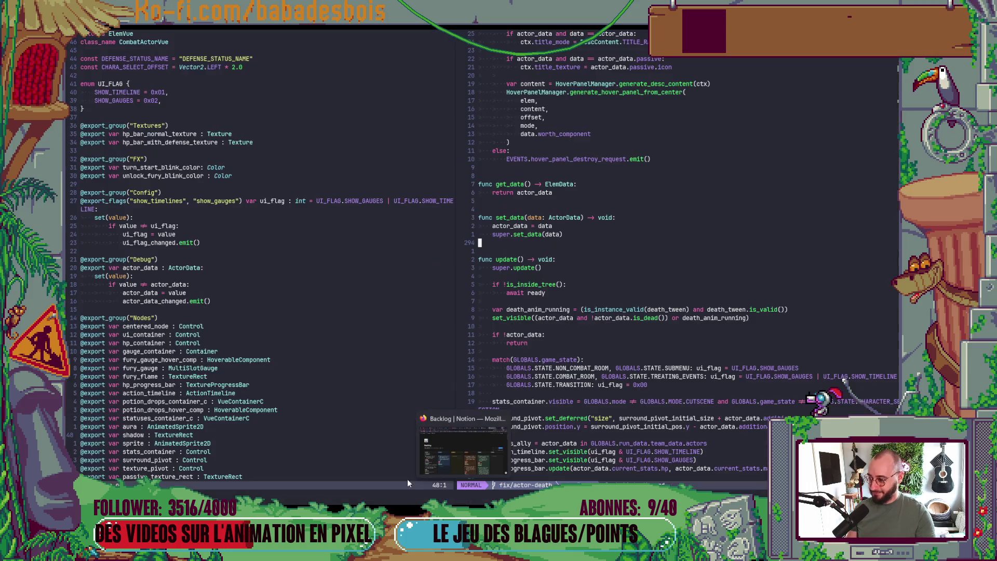
key("alt+Tab")
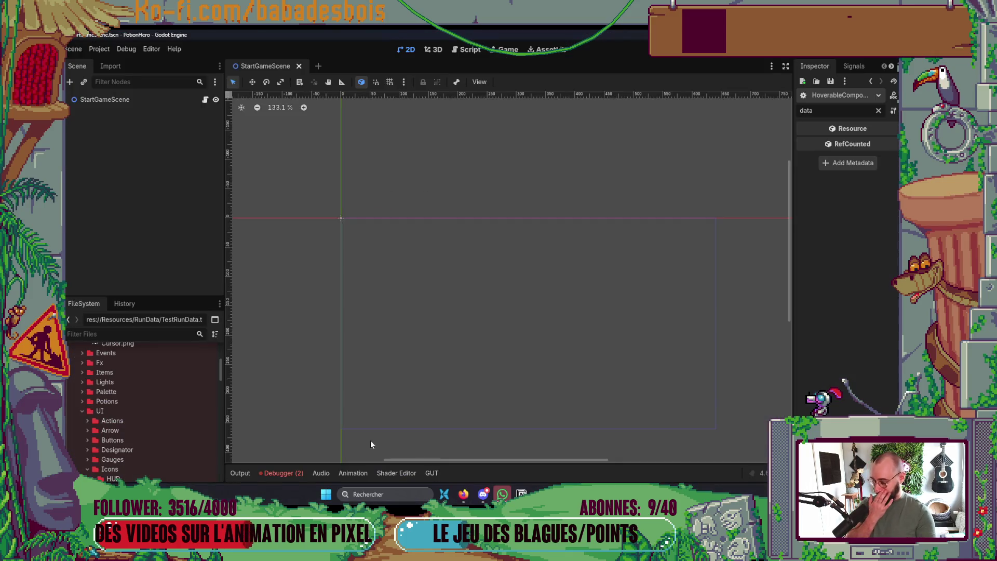
mouse_move(600, 494)
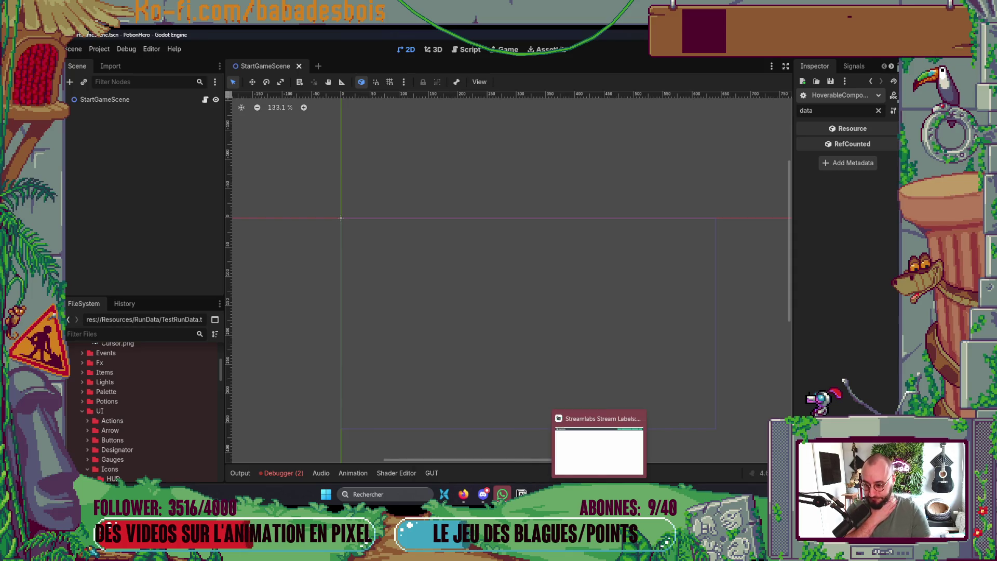
key("alt+Tab")
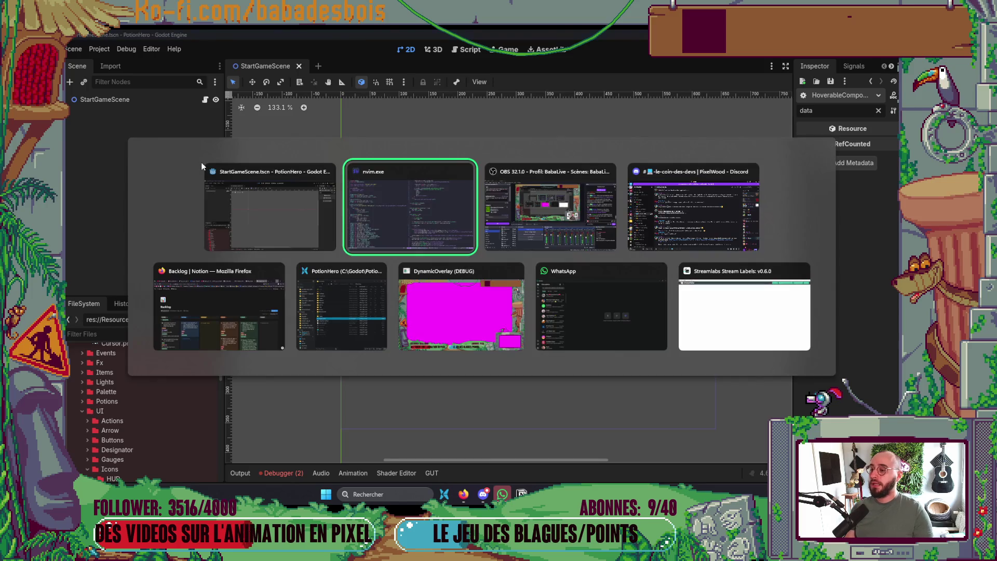
scroll(632, 274, "down", 4)
scroll(452, 286, "down", 20)
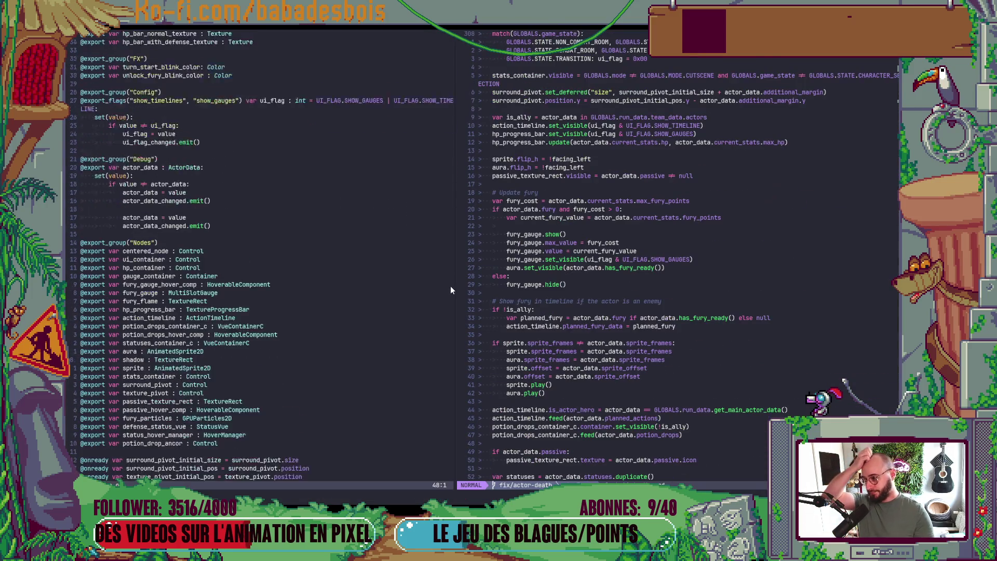
scroll(450, 286, "down", 3)
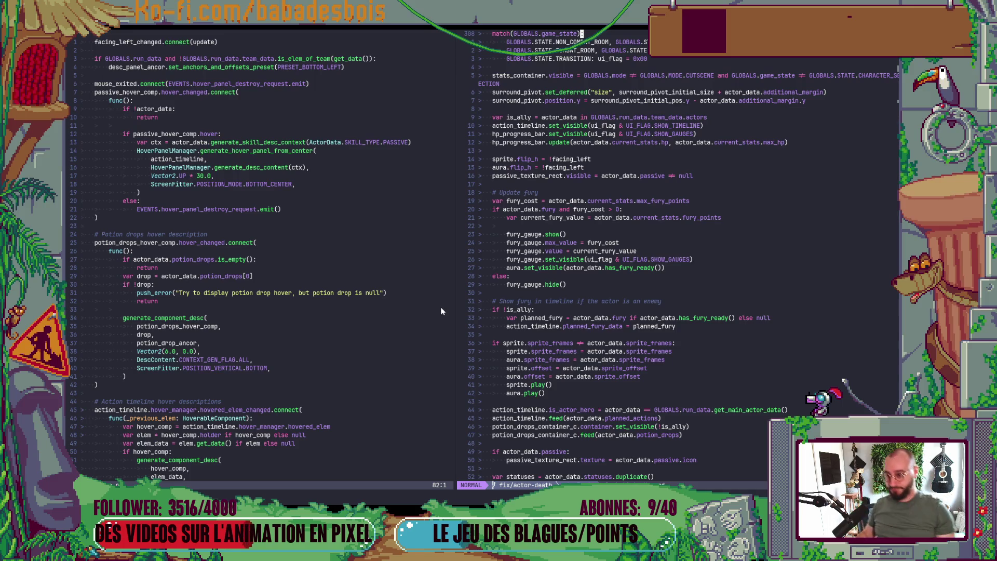
scroll(496, 237, "up", 3)
key("alt+Tab")
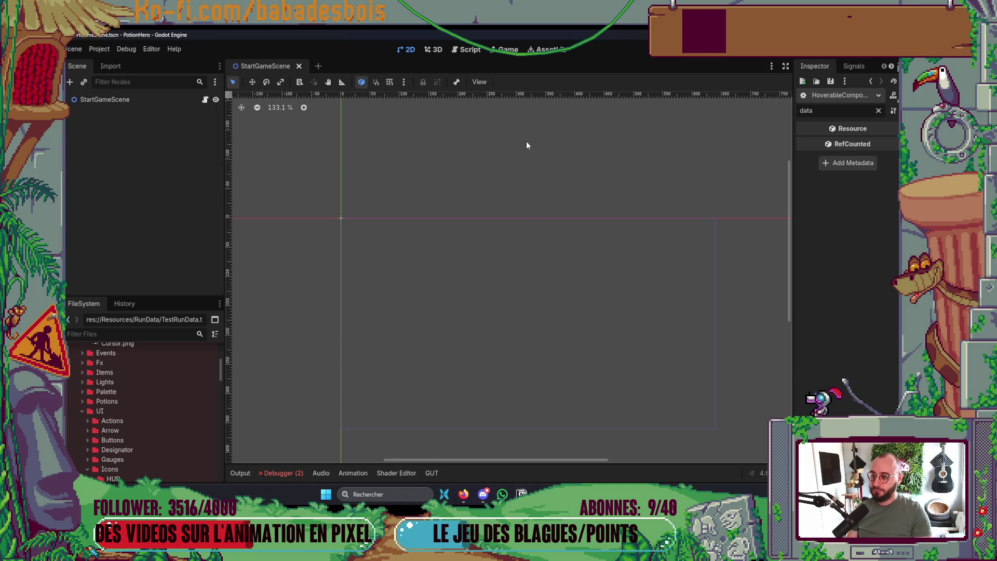
Review the passive hover-panel code at a smaller font in Neovim, then run PotionHero from Godot.
key("alt+Tab")
left_click(578, 177)
scroll(675, 218, "up", 15)
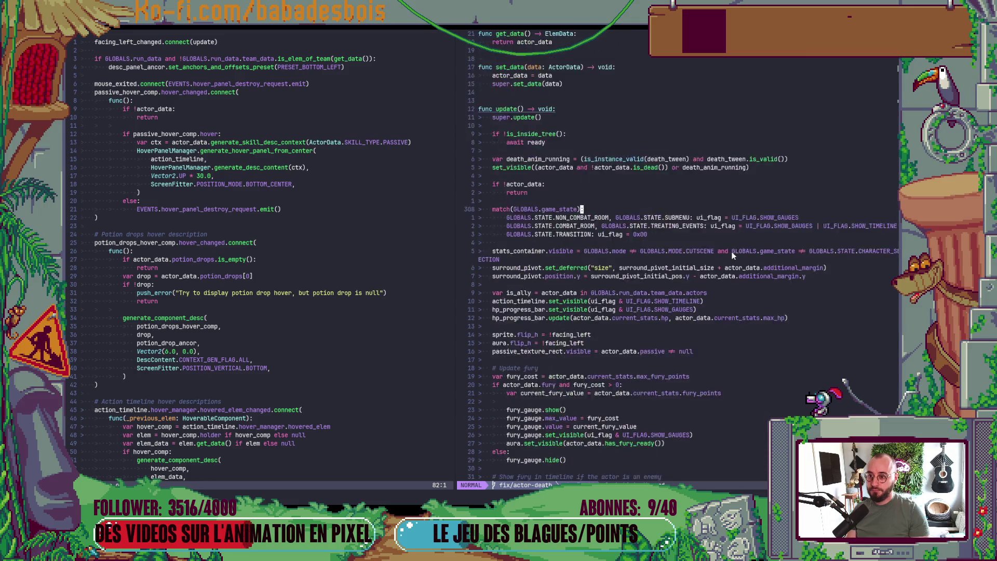
left_click(719, 251)
key("ctrl+u")
key("ctrl+u")
key("ctrl+u")
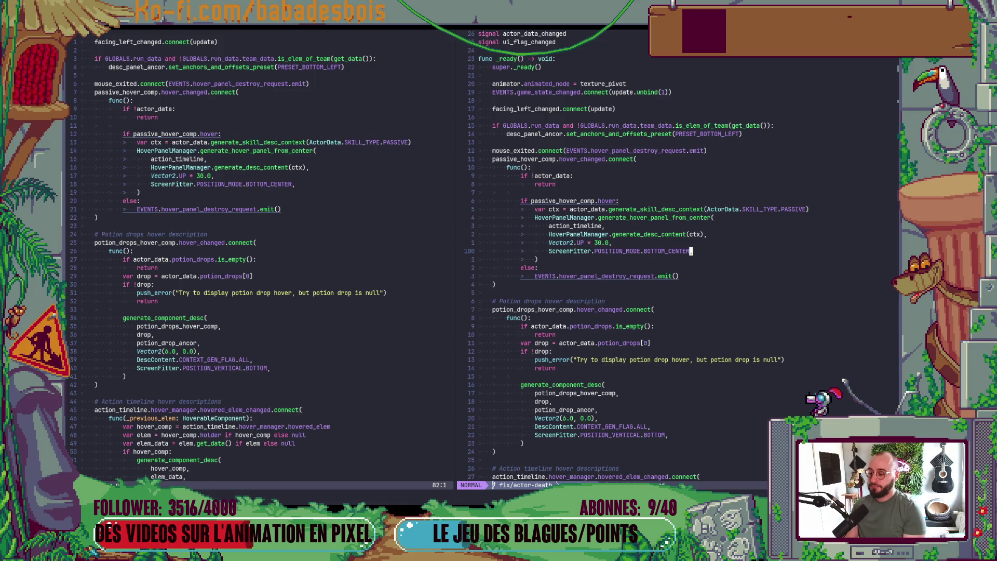
key("ctrl+minus")
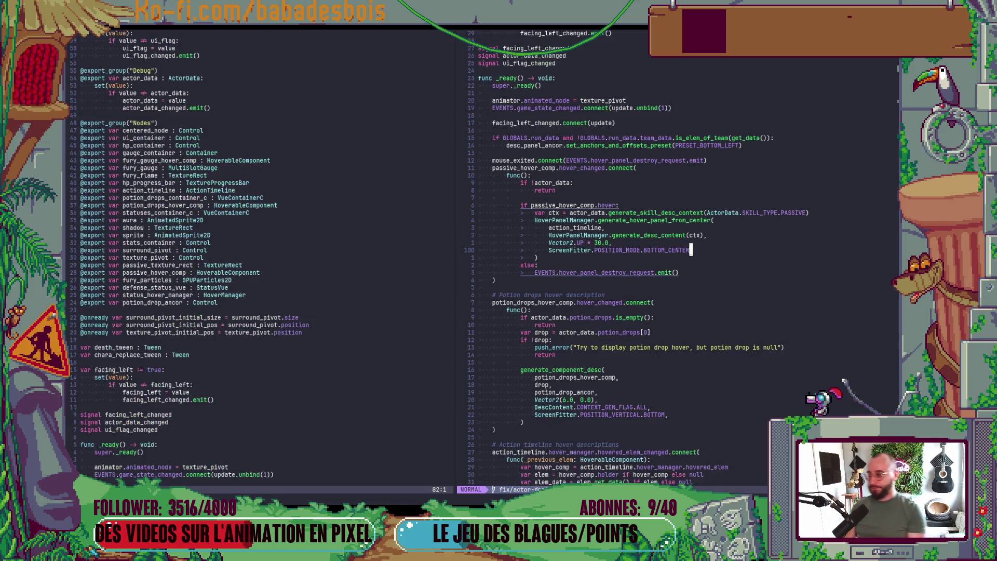
scroll(756, 296, "down", 4)
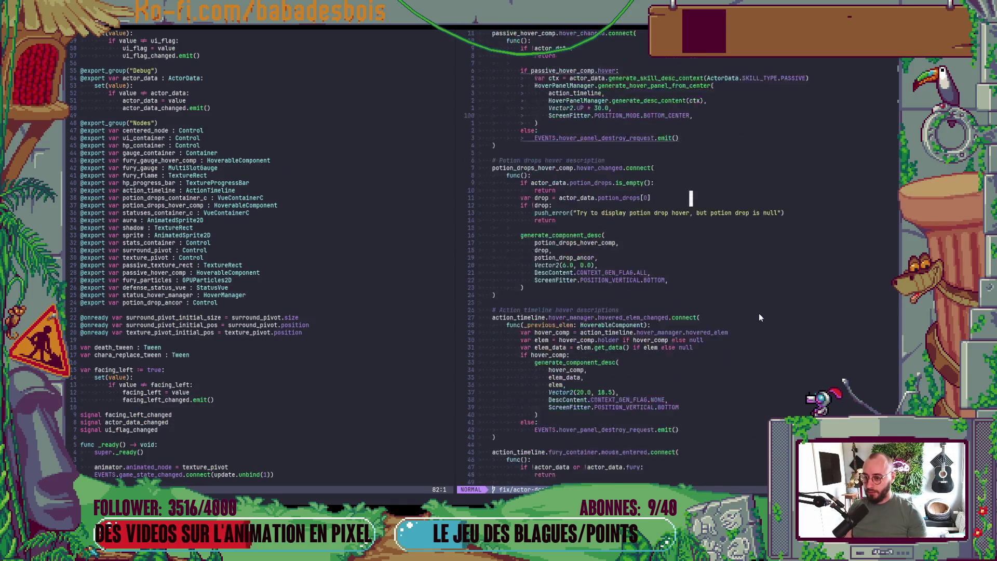
key("alt+Tab")
key("F5")
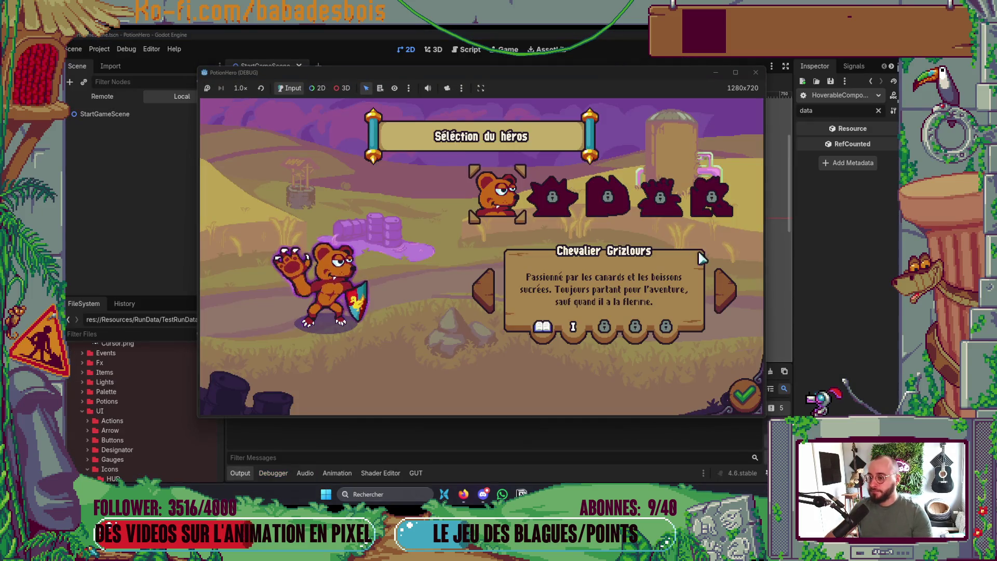
Confirm the hero, start the adventure, skip the dialogue and enter the first Ferme malfamée combat node.
left_click(745, 396)
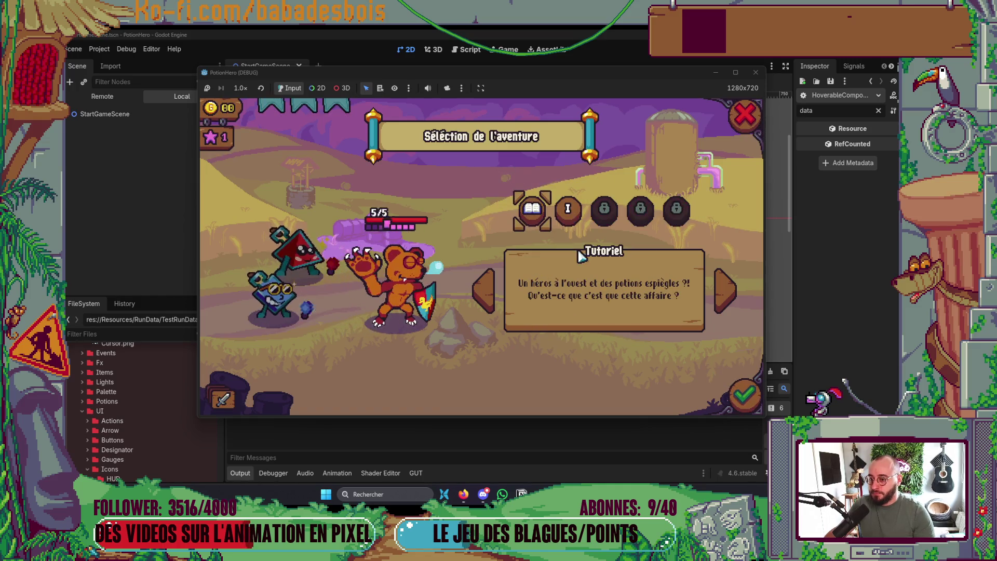
left_click(744, 396)
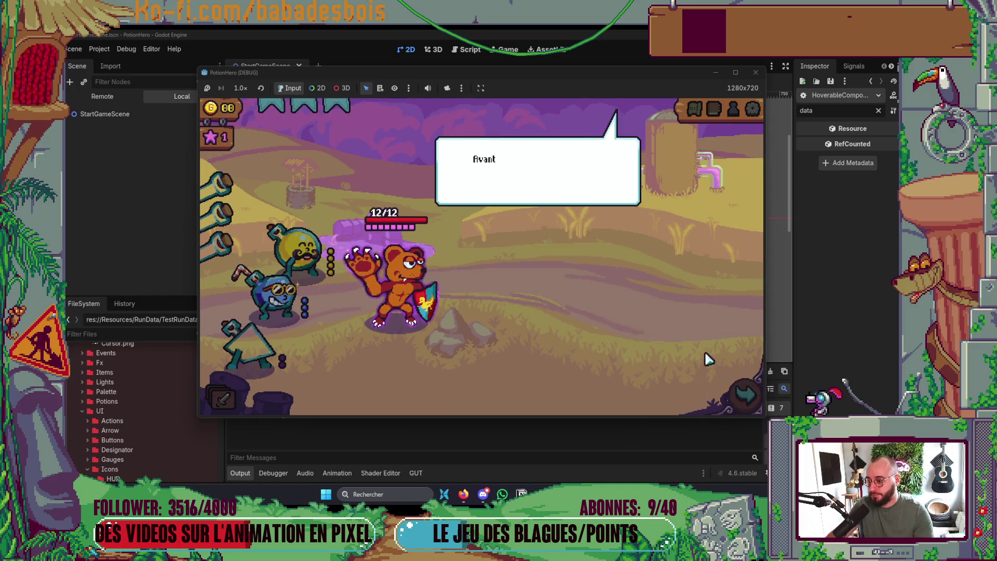
left_click(677, 330)
left_click(676, 333)
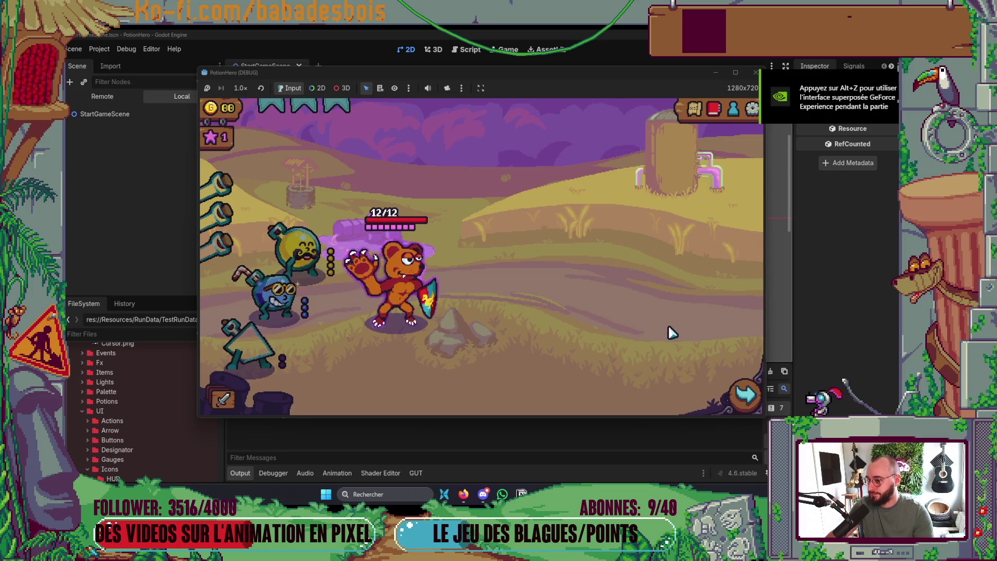
left_click(744, 396)
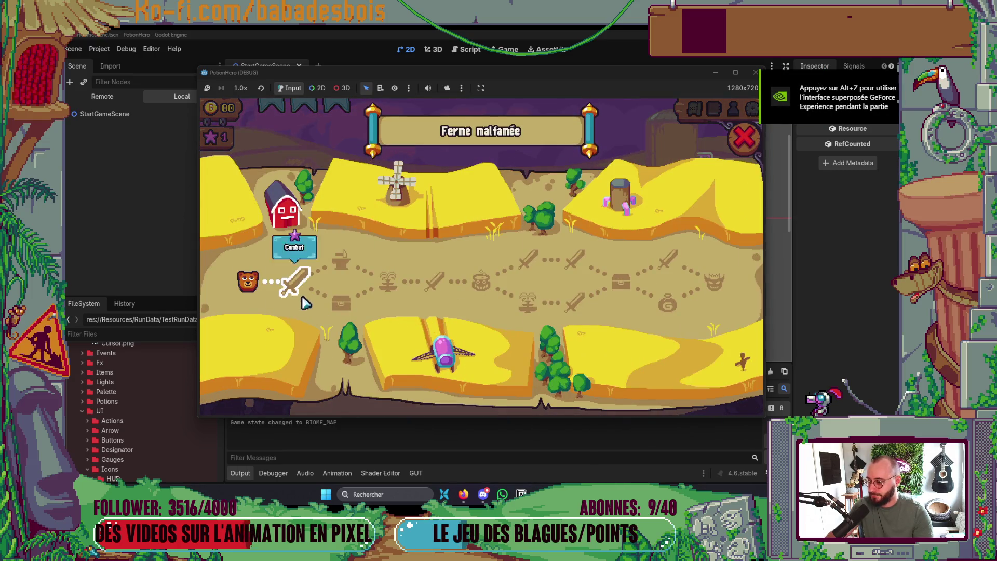
left_click(281, 292)
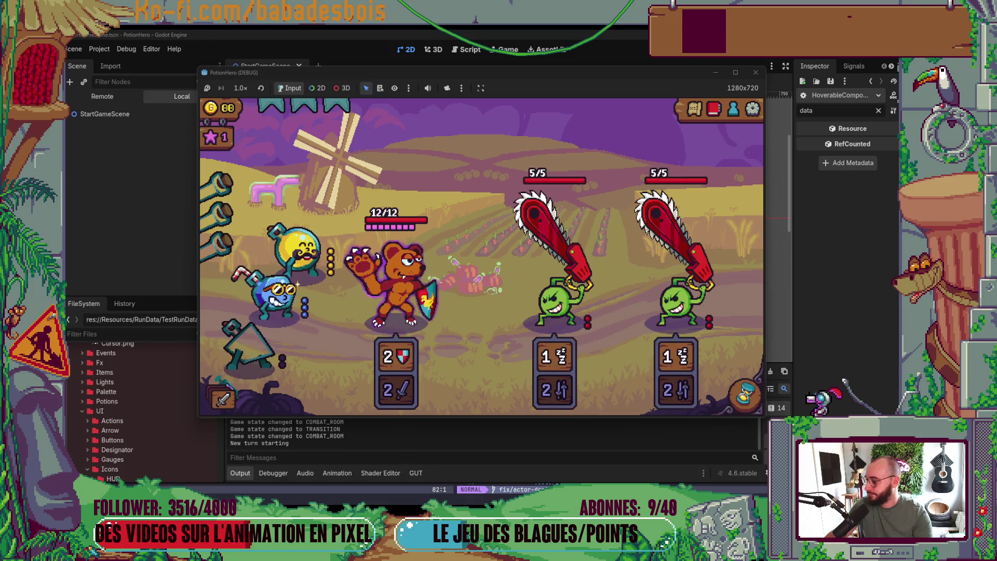
Give the bear two potions, end the turn so a chainsaw pea dies, then stop the game.
mouse_move(314, 254)
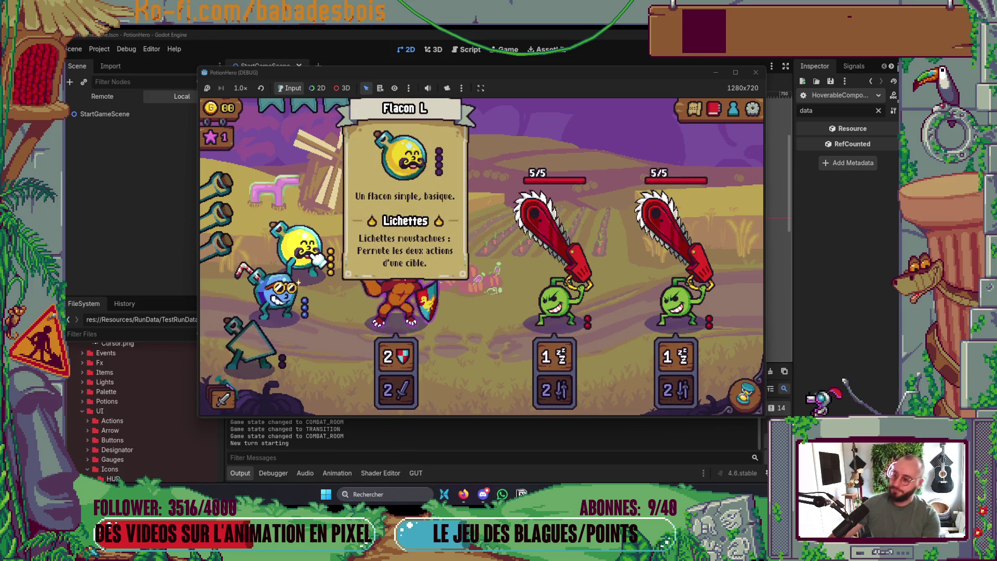
mouse_move(557, 327)
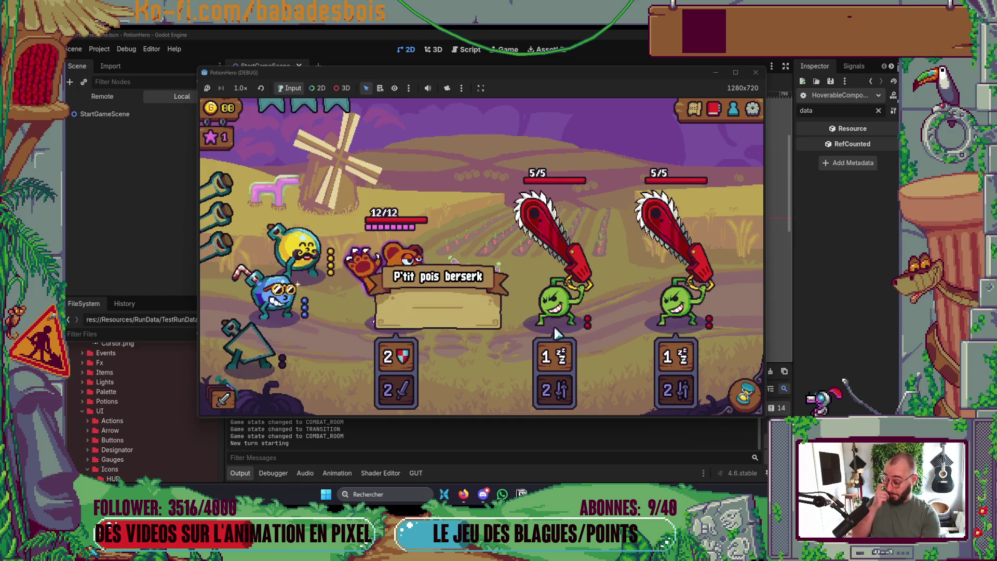
left_click(393, 311)
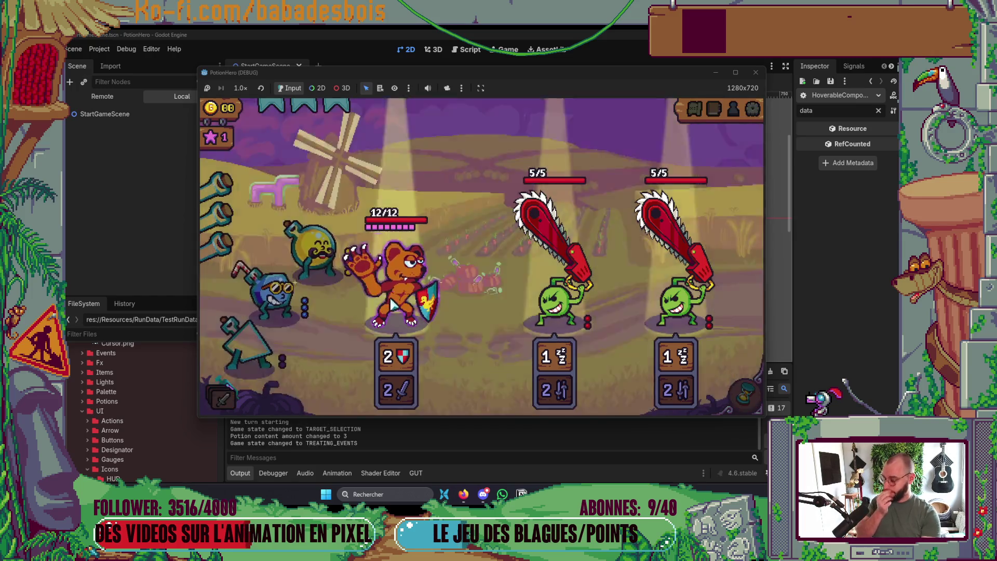
left_click(415, 314)
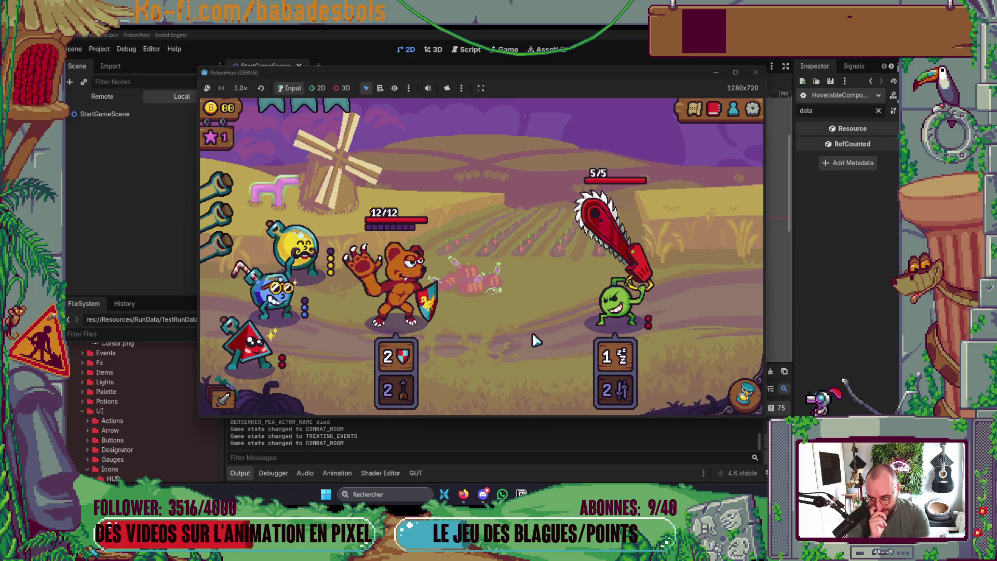
left_click(743, 393)
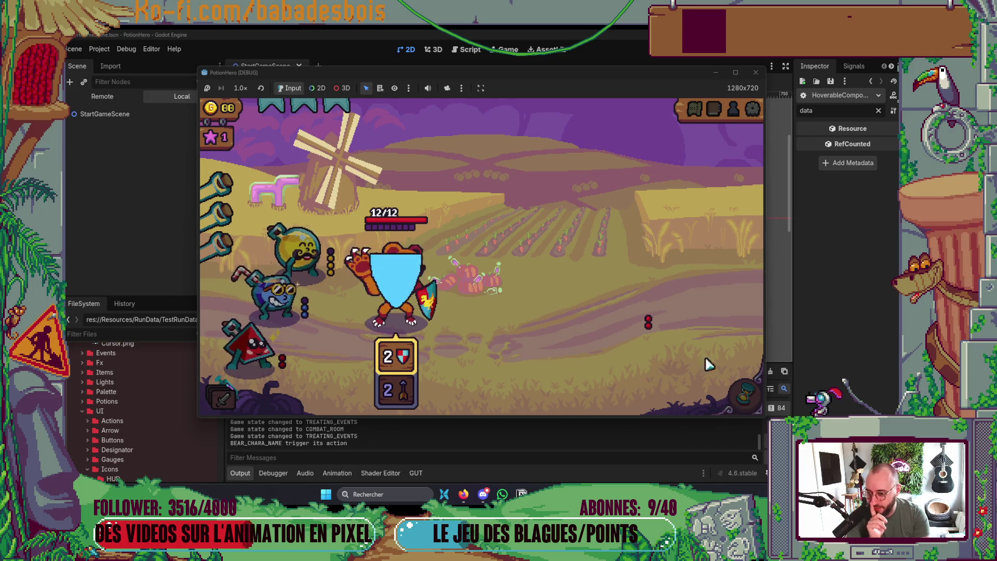
left_click(756, 73)
key("alt+Tab")
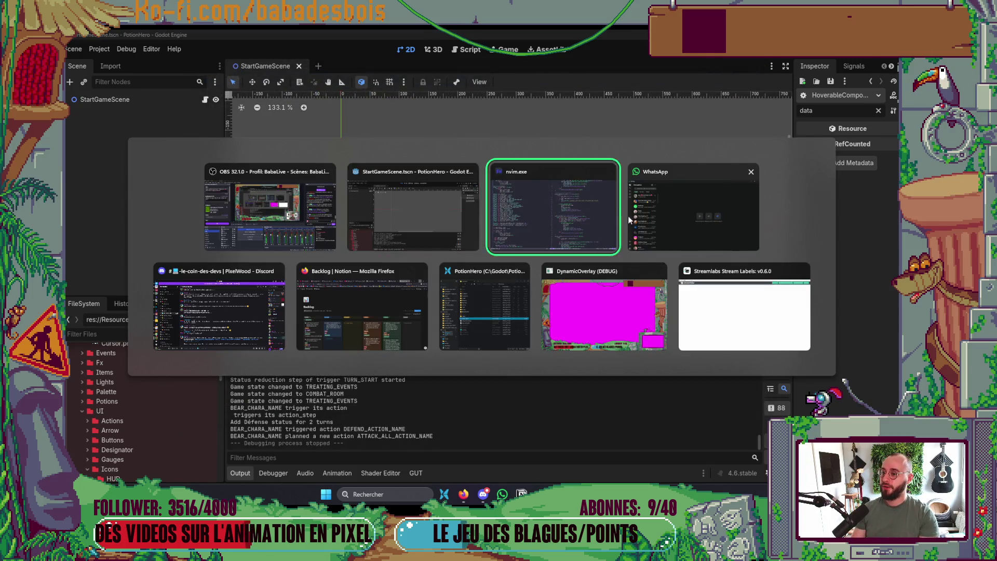
Open CombatActorVue.gd with the file finder by searching 'combatactorvue'.
key("space")
key("f")
key("f")
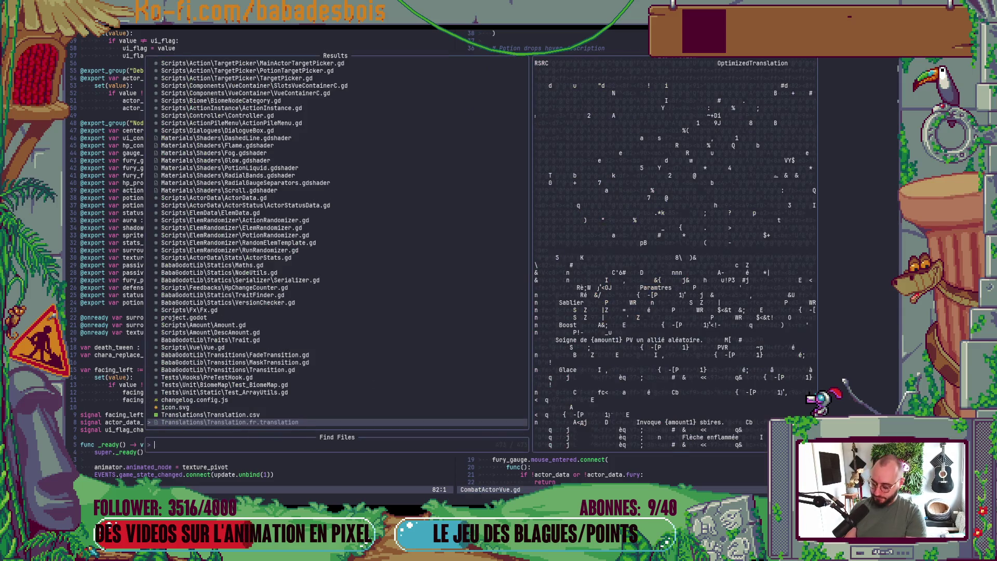
type("combatactorvue")
key("Return")
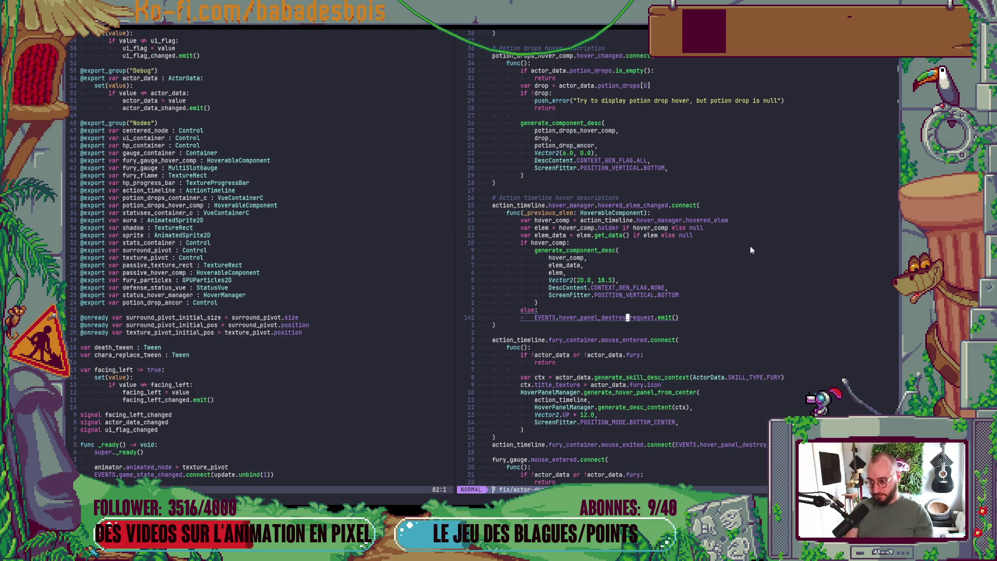
Browse the script from generate_component_desc to the death event code calling death_animation.
scroll(743, 260, "down", 9)
left_click(735, 287)
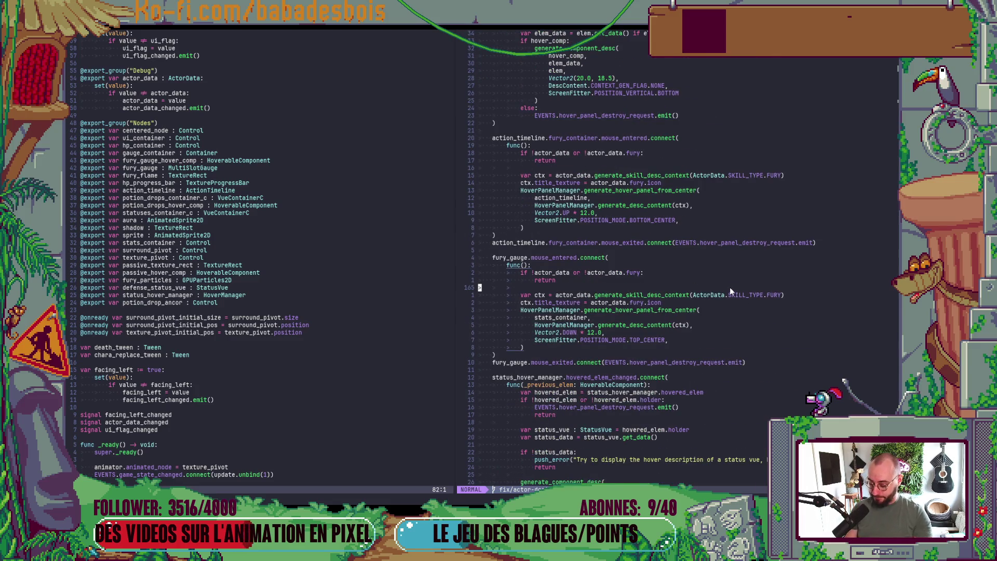
key("ctrl+d")
key("ctrl+d")
key("ctrl+d")
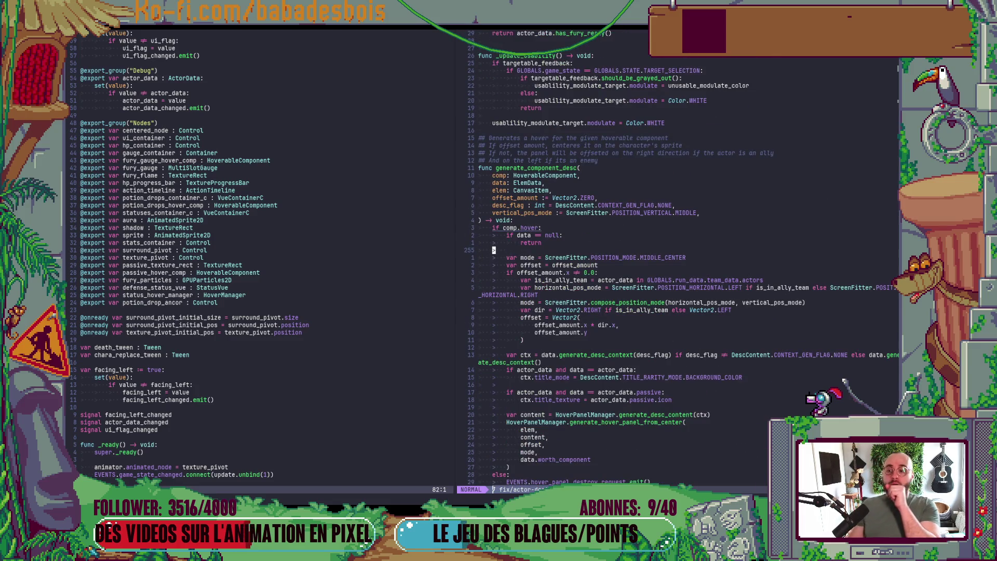
key("ctrl+d")
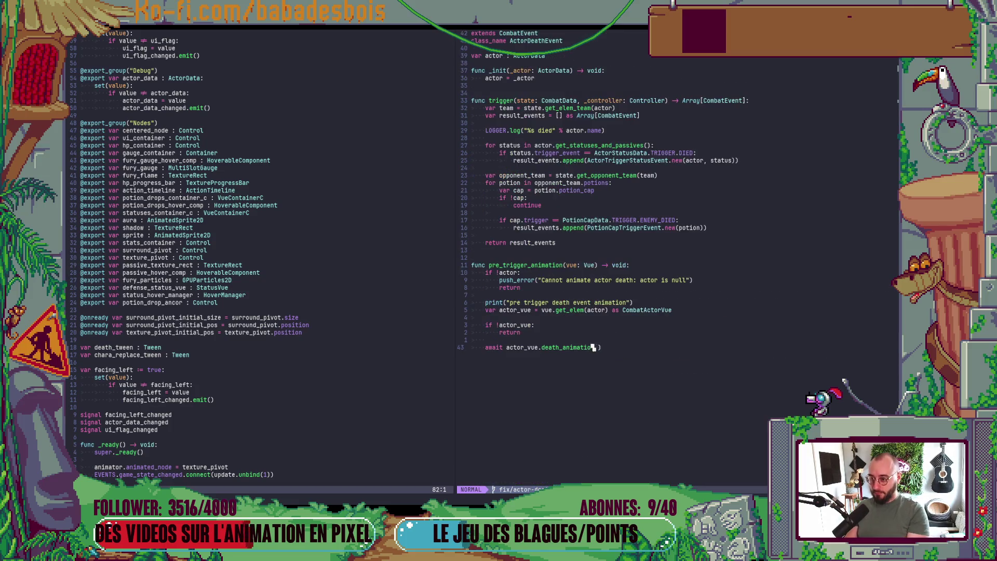
key("ctrl+u")
key("space")
key("f")
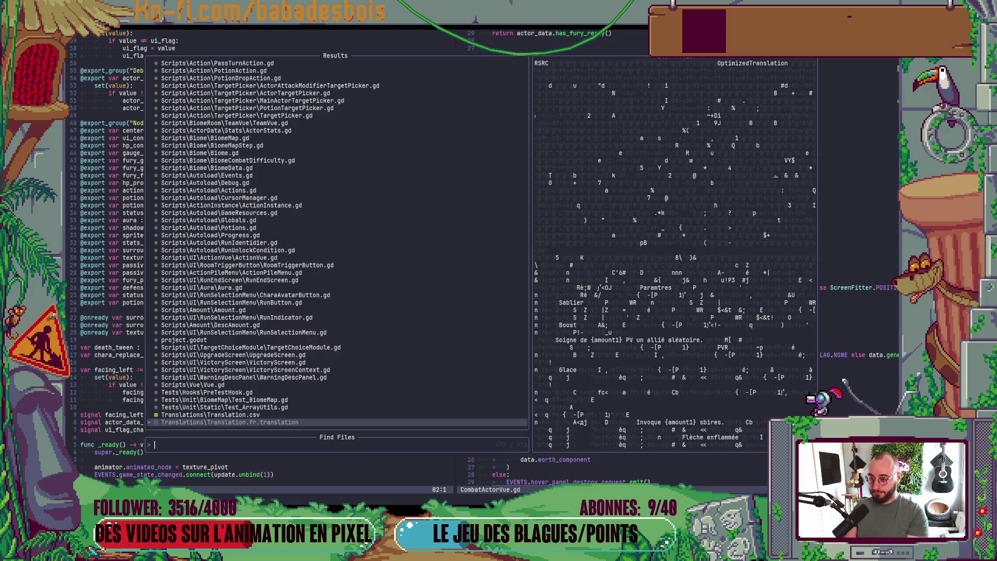
key("Escape")
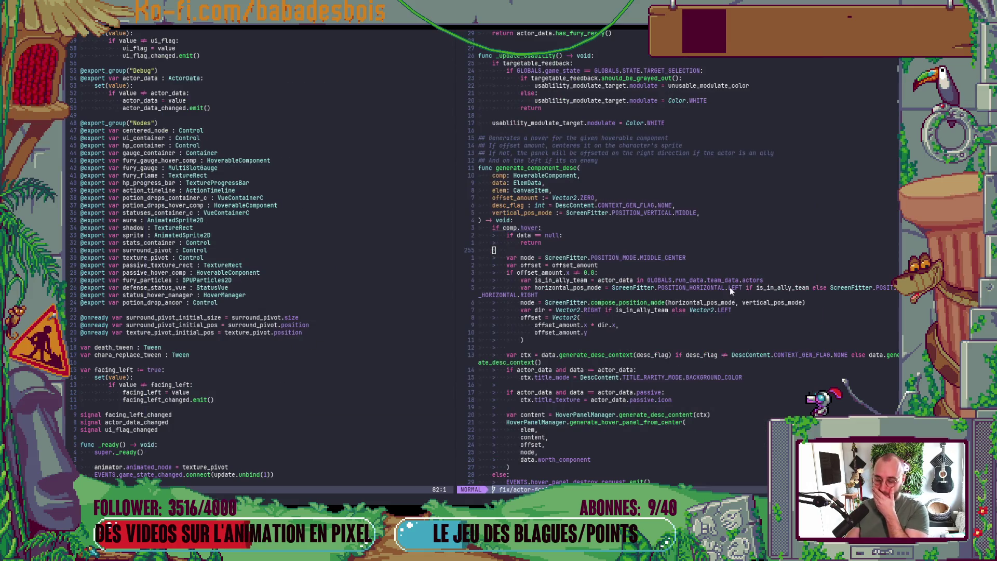
Back in Neovim, bring up the LSP Document Symbols picker for CombatActorVue.gd.
key("alt+Tab")
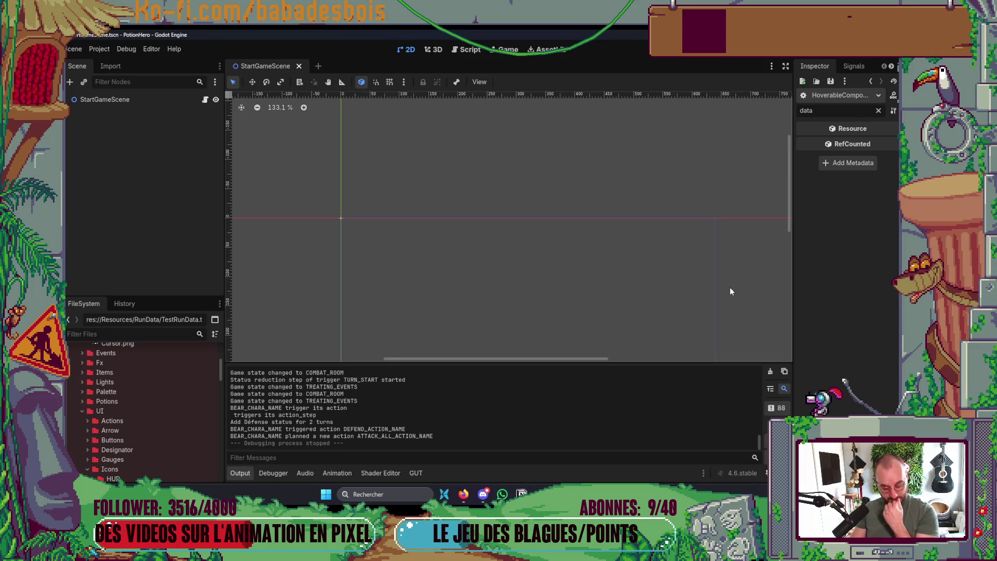
key("alt+Tab")
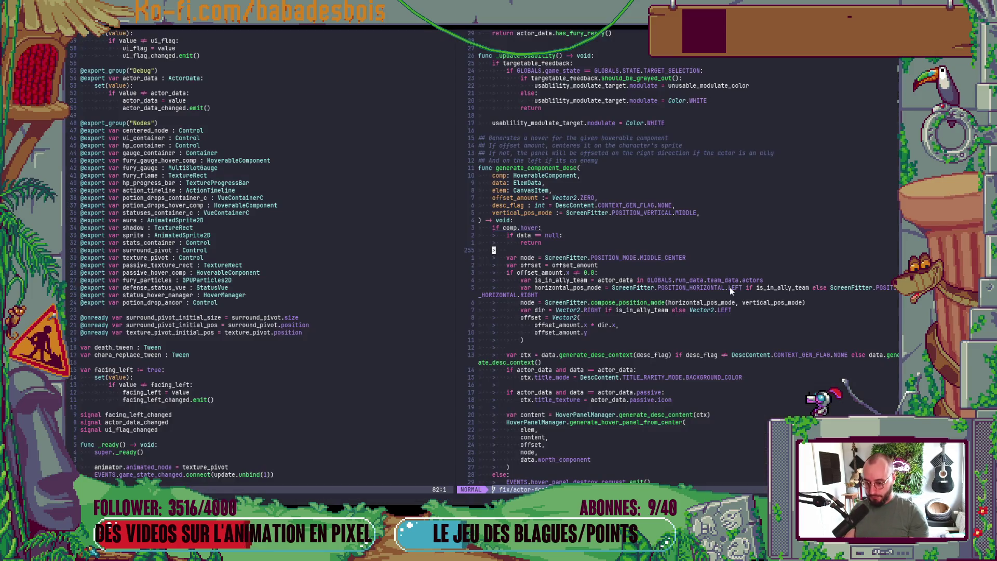
key("space")
type("s")
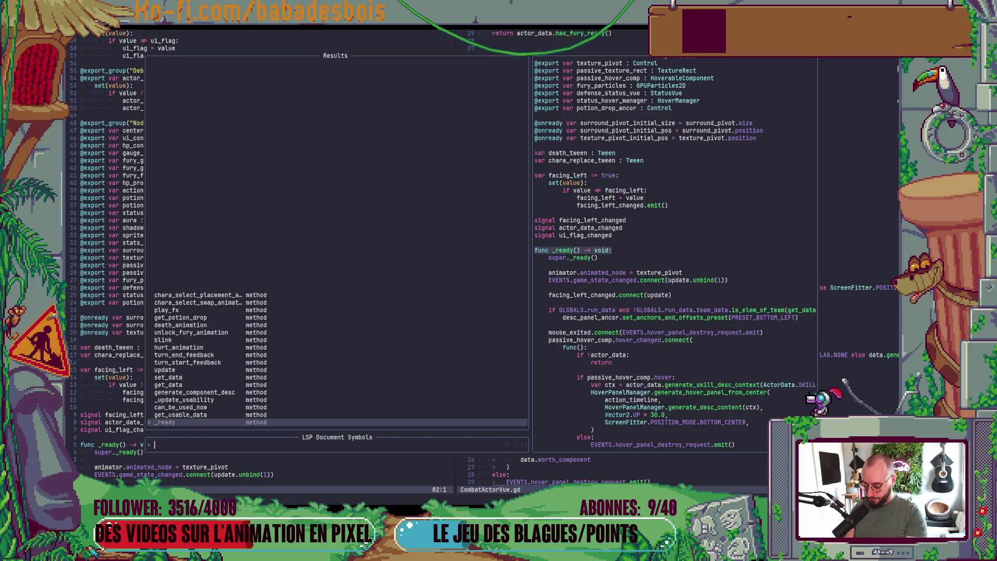
type("De")
Jump to death_animation and move the cursor down to its create_tween call.
key("Return")
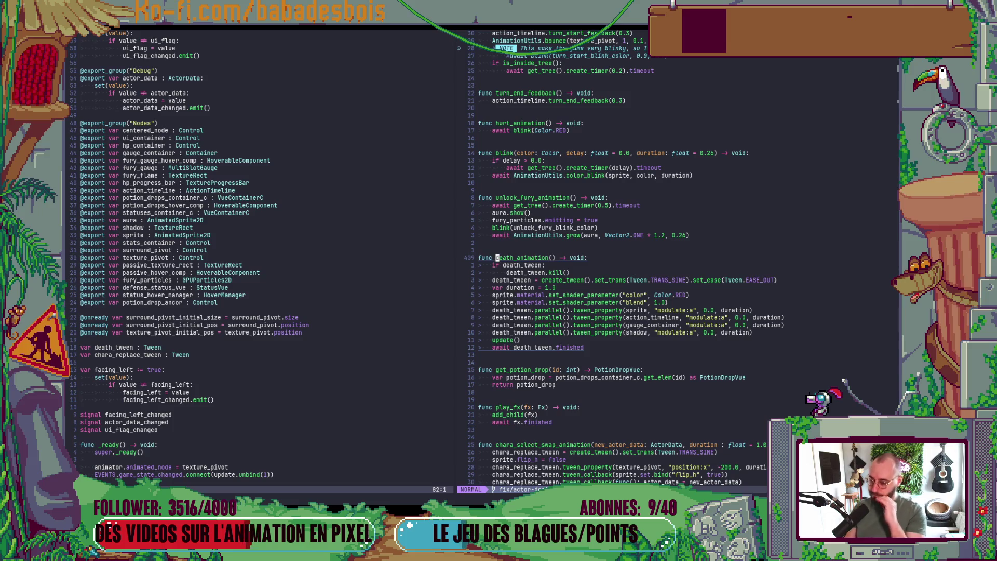
key("j")
key("j")
key("shift+v")
key("Escape")
key("j")
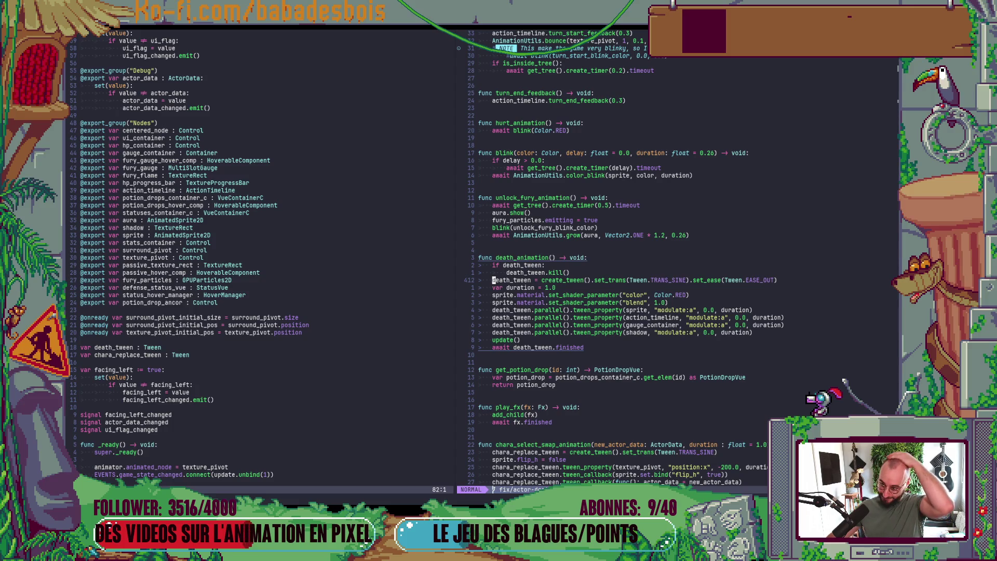
key("w")
key("w")
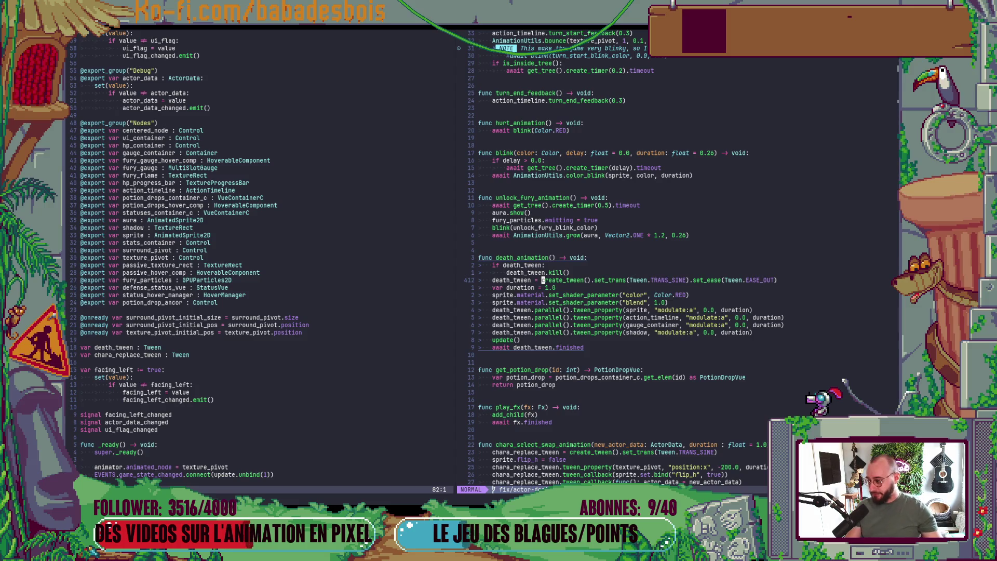
Duplicate the sprite fade tween_property line in the death tween.
key("y")
key("y")
key("j")
key("j")
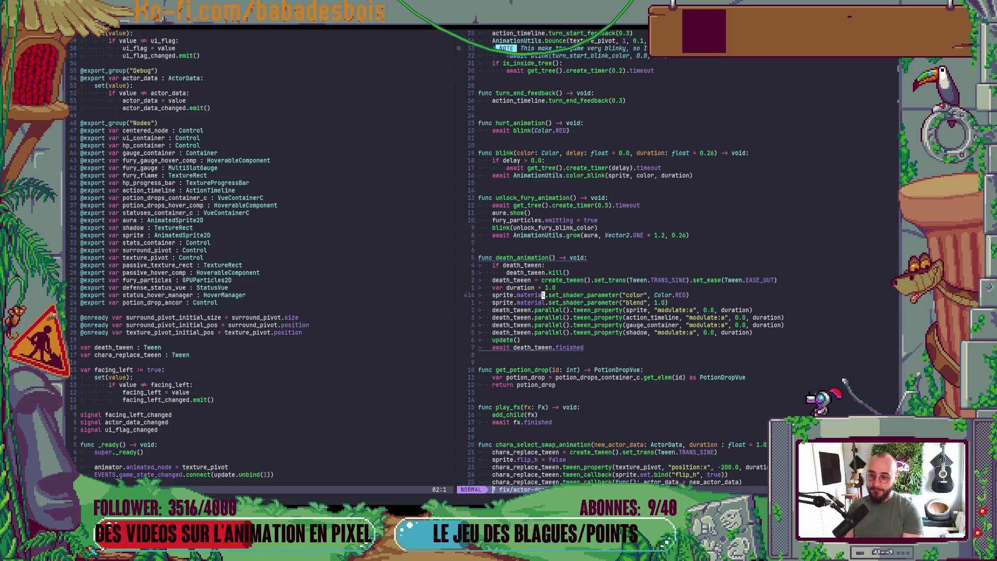
key("k")
key("k")
key("j")
key("j")
key("j")
key("k")
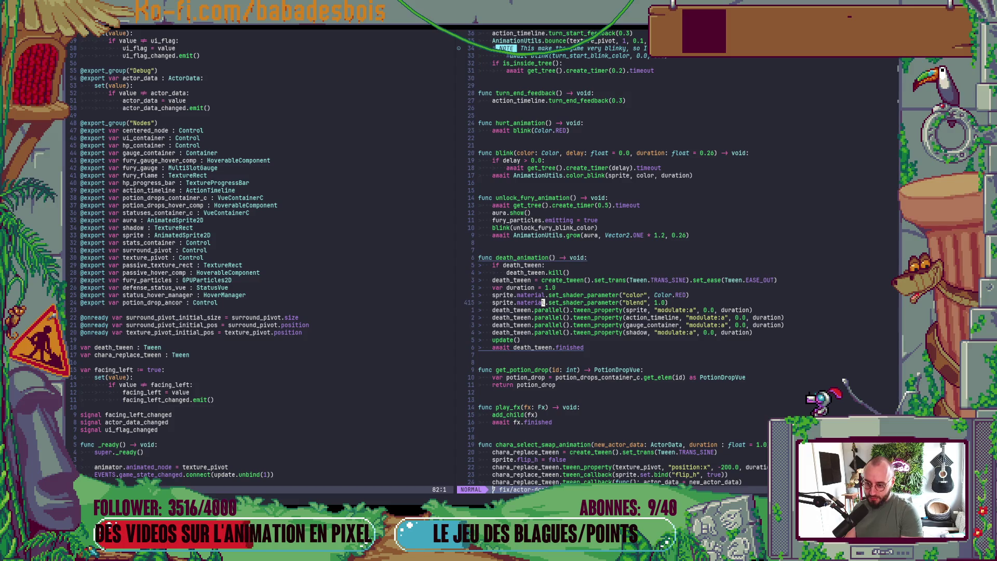
key("j")
key("j")
key("k")
key("j")
key("y")
key("y")
key("P")
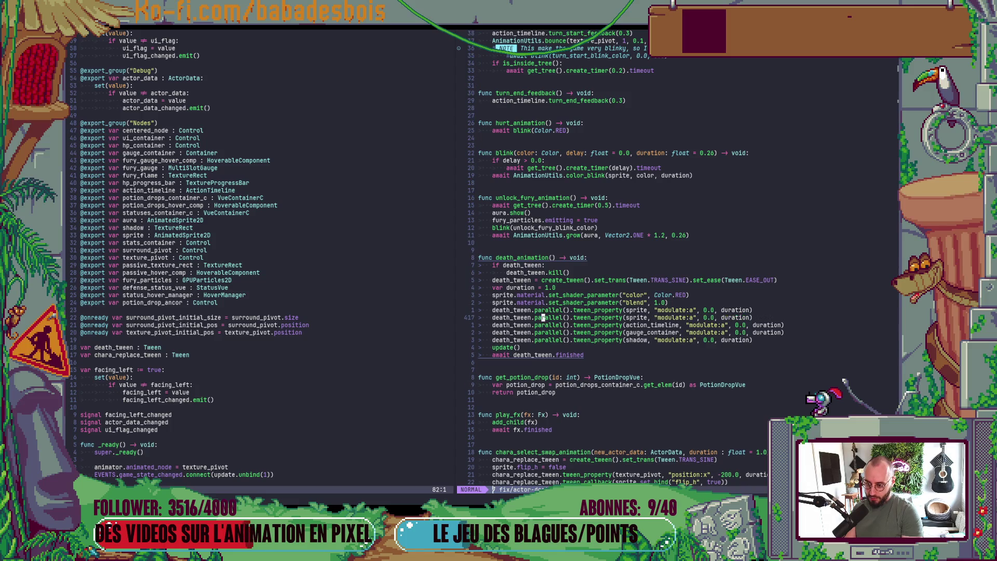
Change the duplicated line's tweened object from sprite to sprite.material.
key("h")
key("h")
key("h")
key("b")
key("b")
key("b")
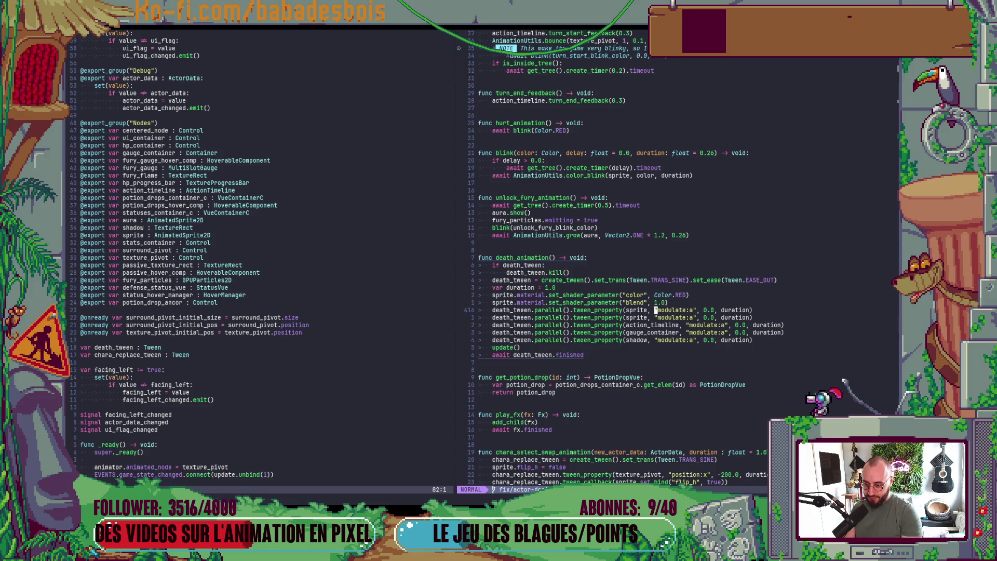
type("a")
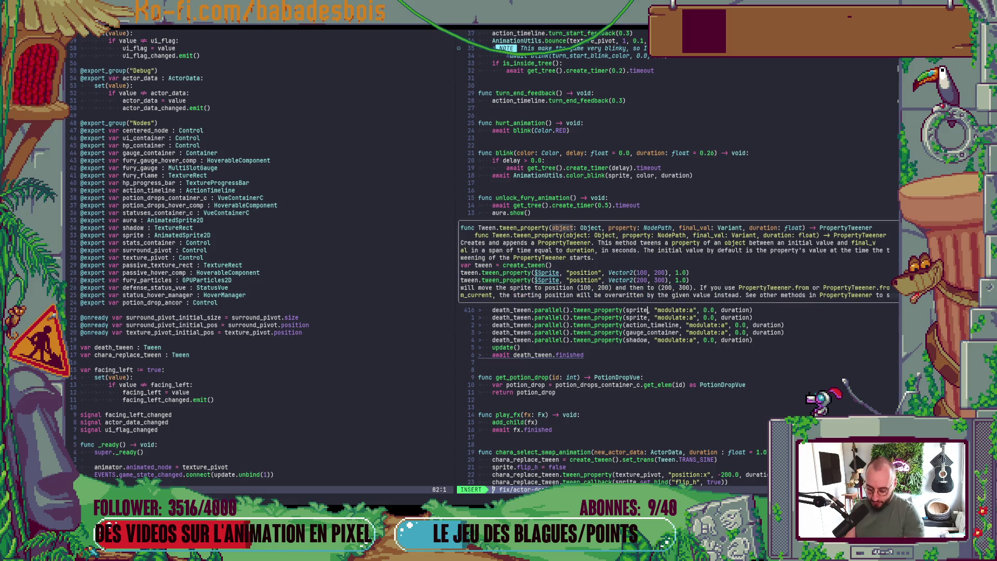
type(".matera")
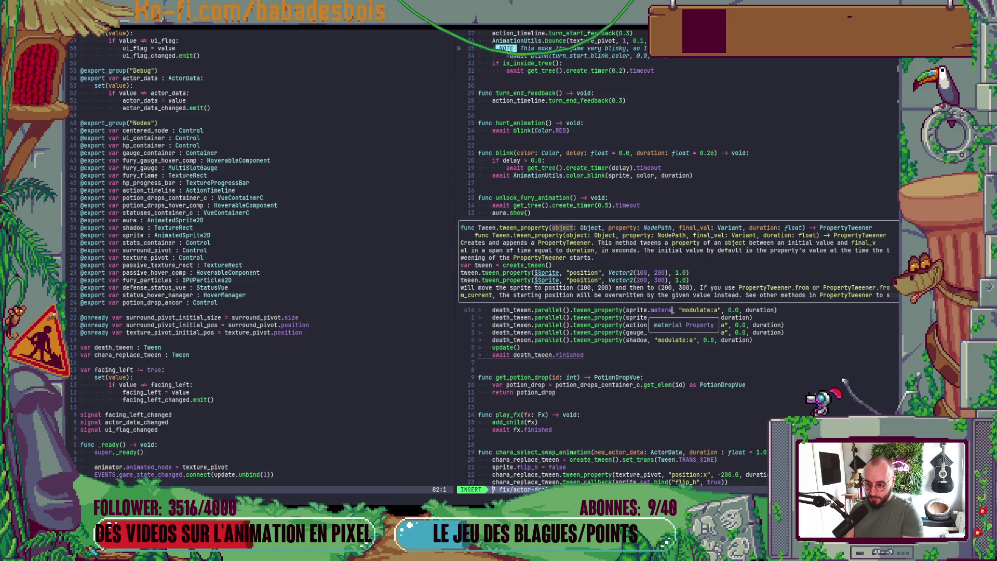
key("Tab")
key("Escape")
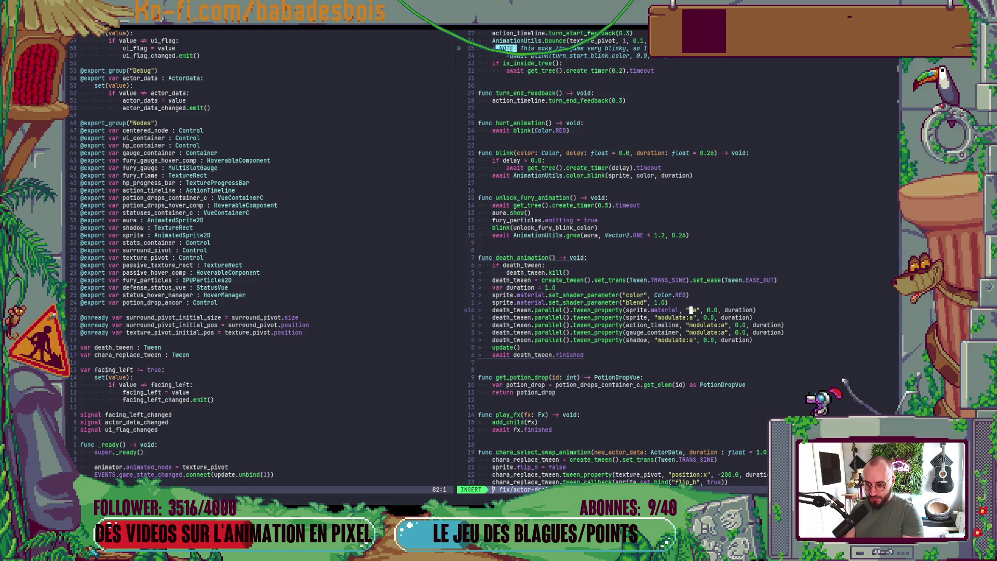
Replace the modulate:a property with "shader_parameter/color" and save the script with :w.
key("c")
key("i")
key("quotedbl")
type("Sh")
key("BackSpace")
key("BackSpace")
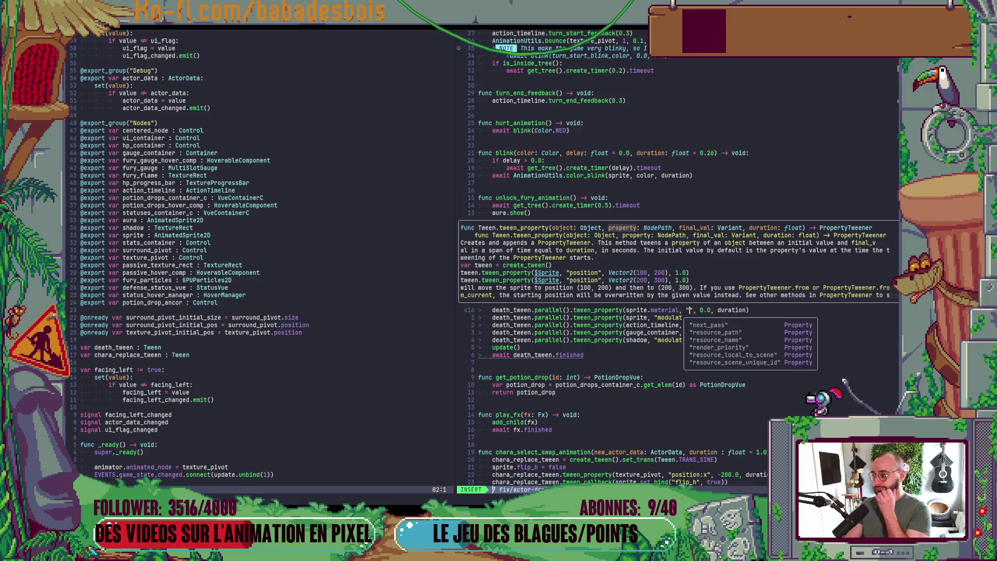
type("shader")
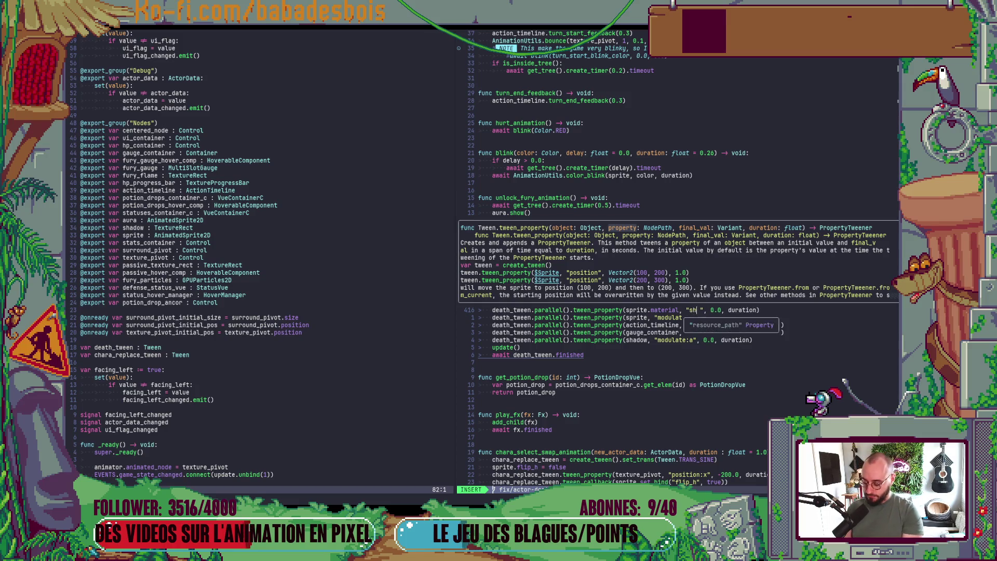
type("_")
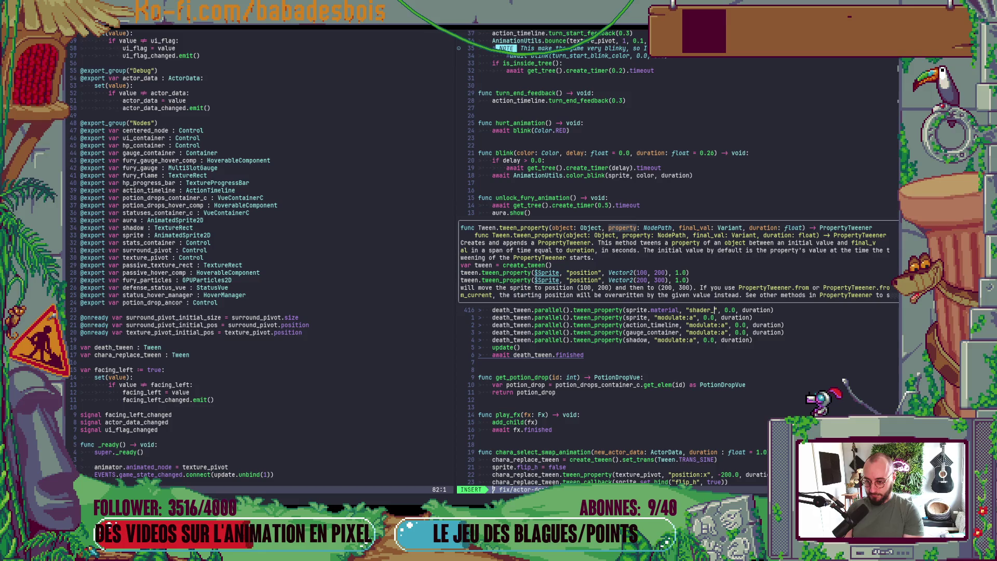
type("paramet")
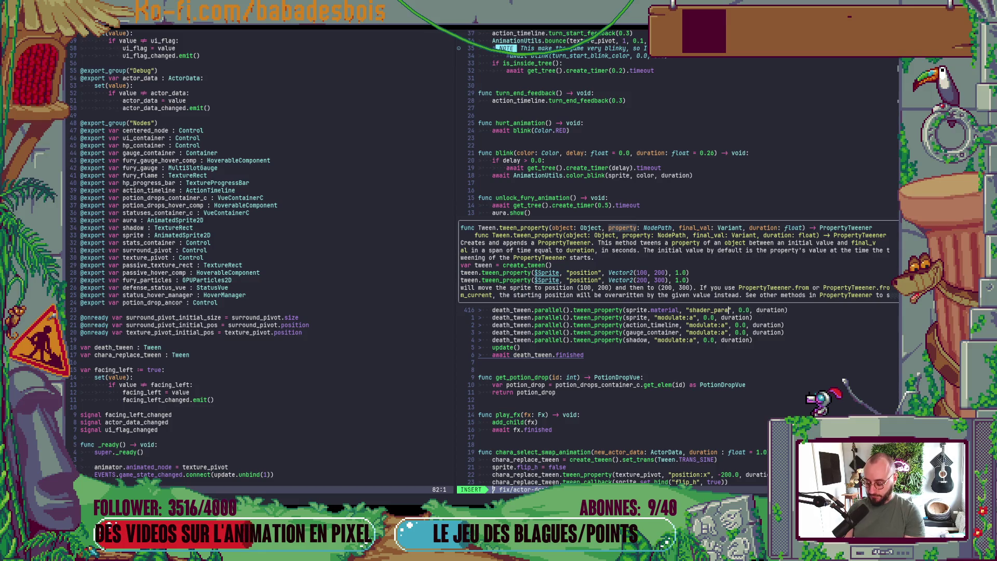
type("er/")
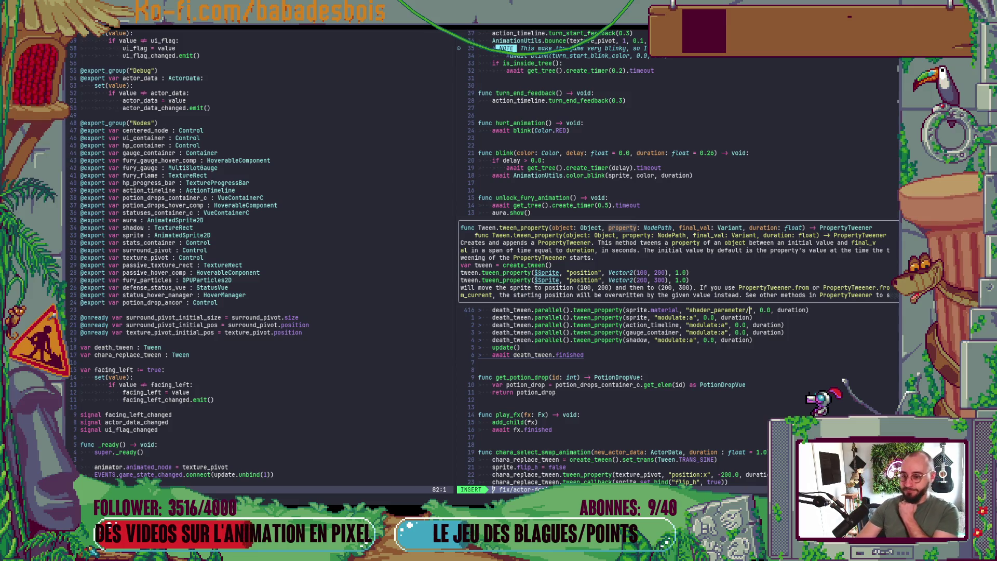
key("Escape")
type("ameter/")
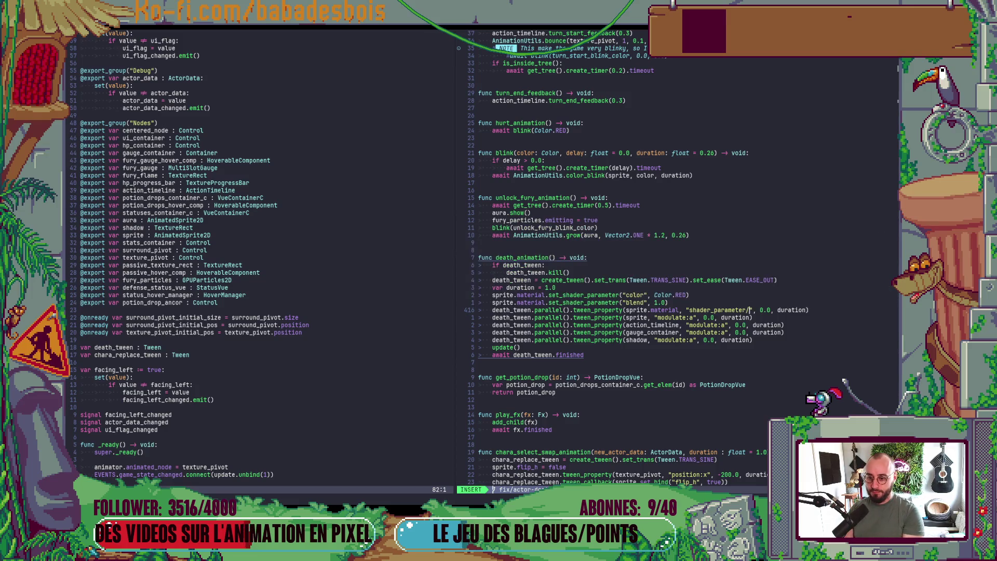
type("color")
key("Escape")
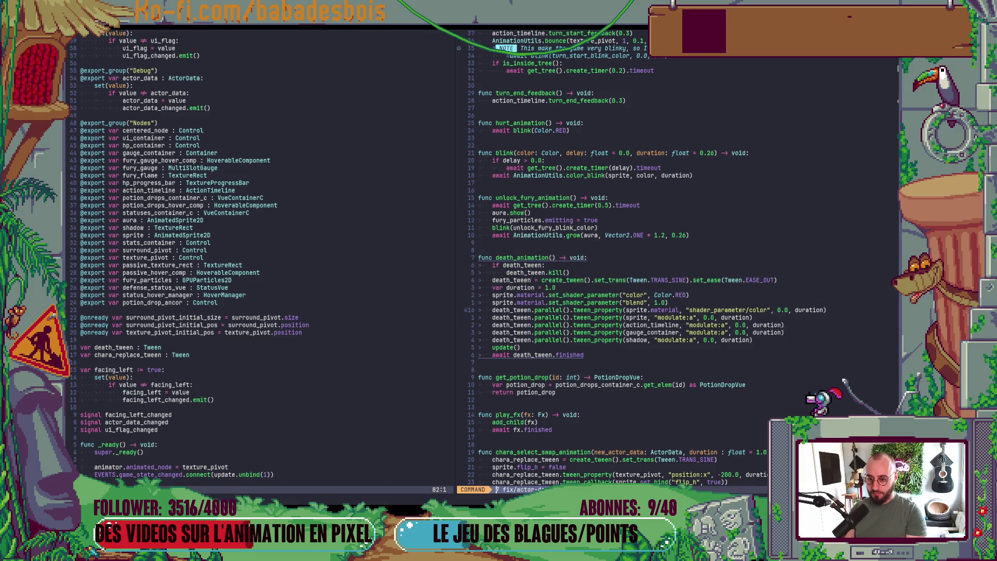
type(":w")
key("Return")
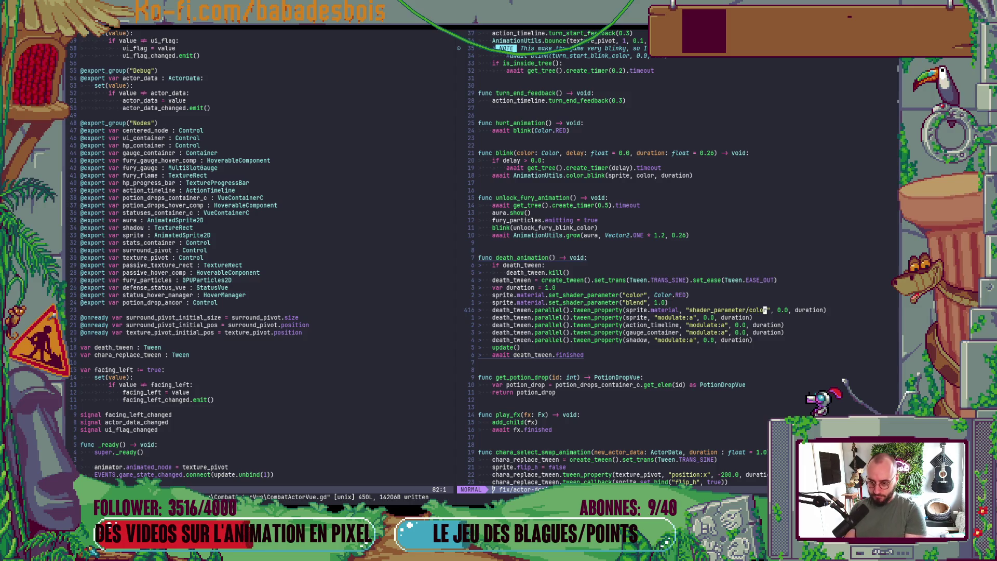
Move the Color.RED value into a new var from_color.
key("k")
key("k")
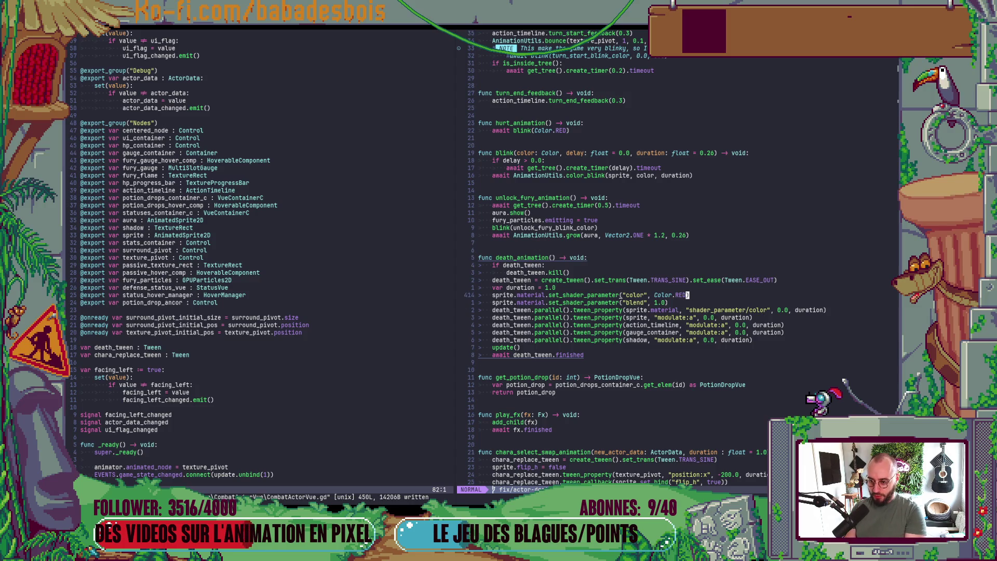
key("v")
type("E")
type("dOvar from_colo")
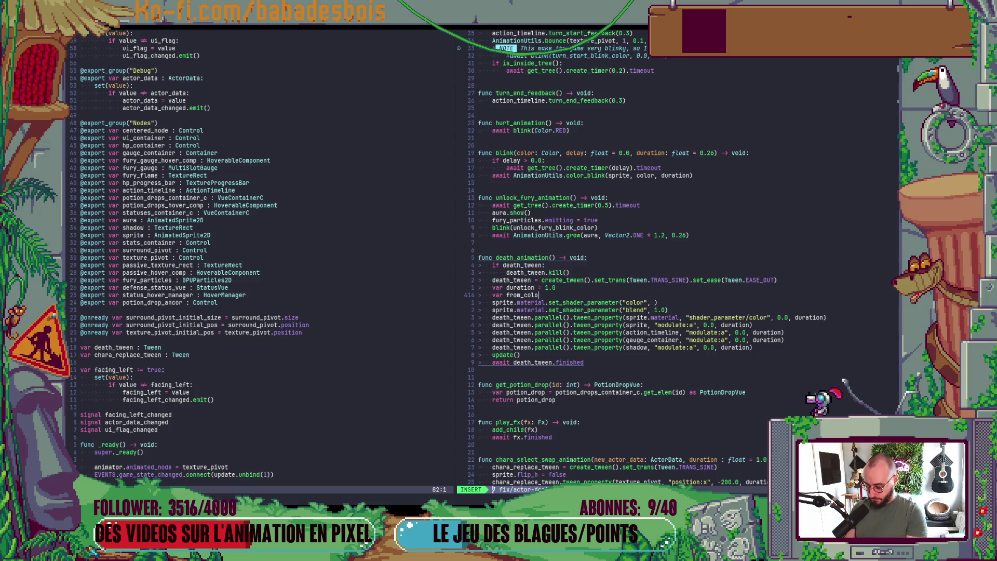
key("Escape")
key("p")
Add var to_color = from_color and set to_color.a = 0 on the next line.
key("y")
key("y")
key("p")
key("B")
type("ct_to")
key("Escape")
key("$")
key("b")
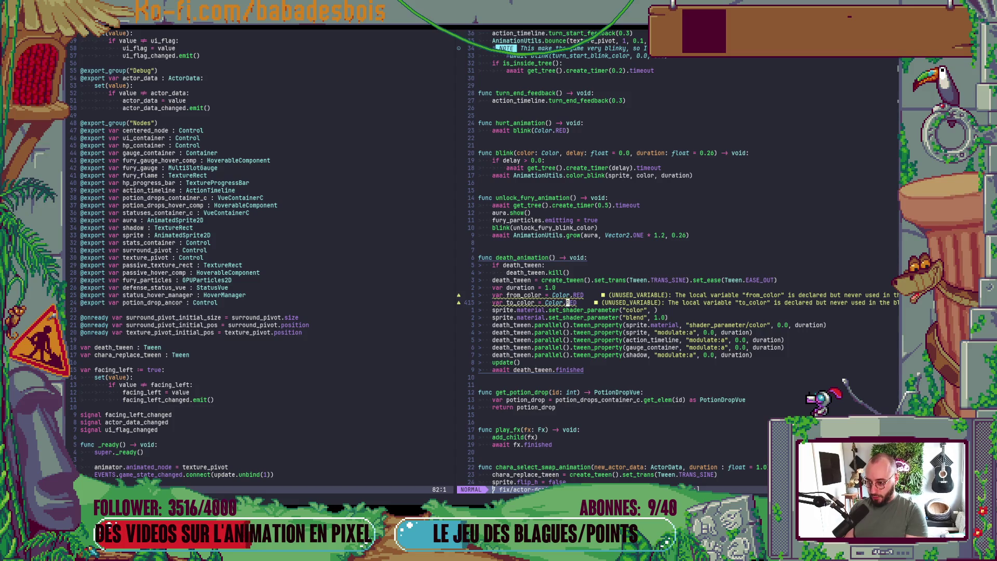
type("BC")
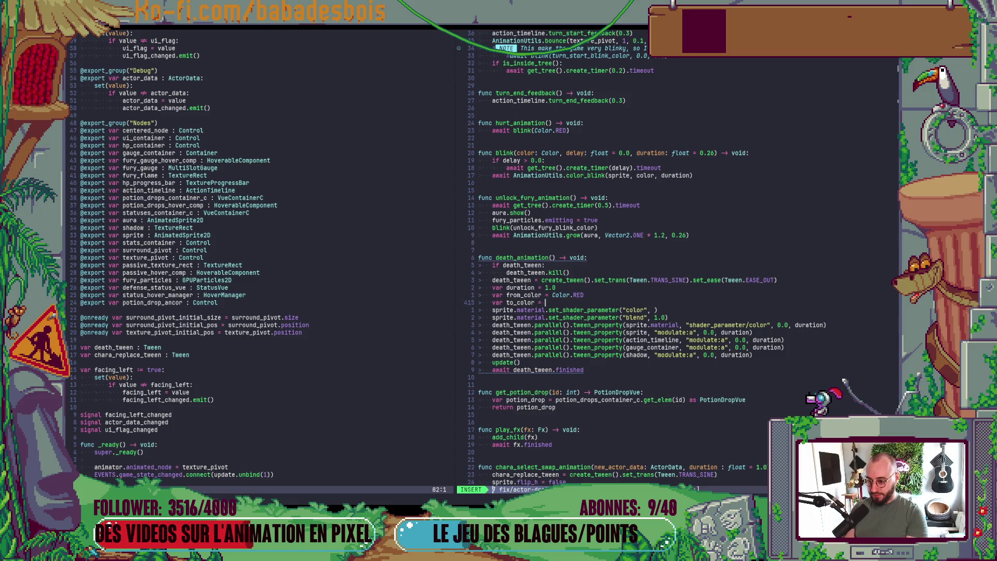
type("form")
key("BackSpace")
key("BackSpace")
key("BackSpace")
type("from_color")
key("Return")
type("o_color.a = ")
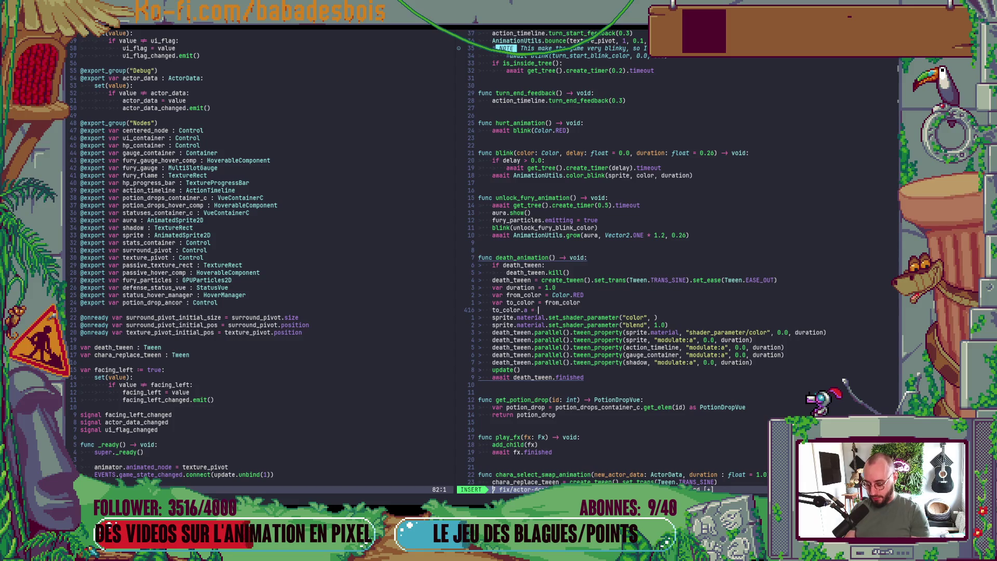
type("0.")
key("Escape")
Replace the shader colour tween's 0.0 end value with to_color and save with :w.
key("j")
key("j")
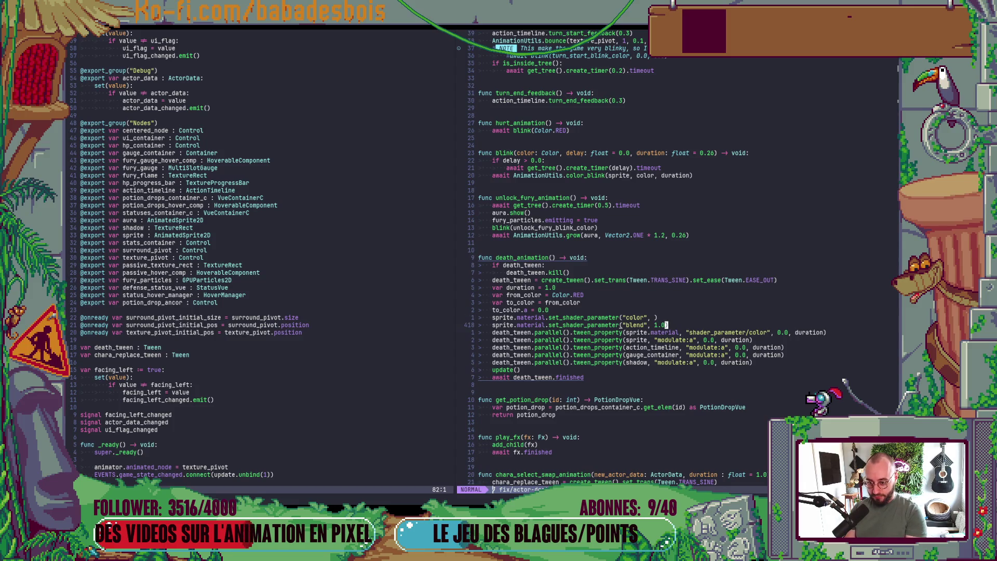
key("shift+j")
key("u")
key("j")
key("dollar")
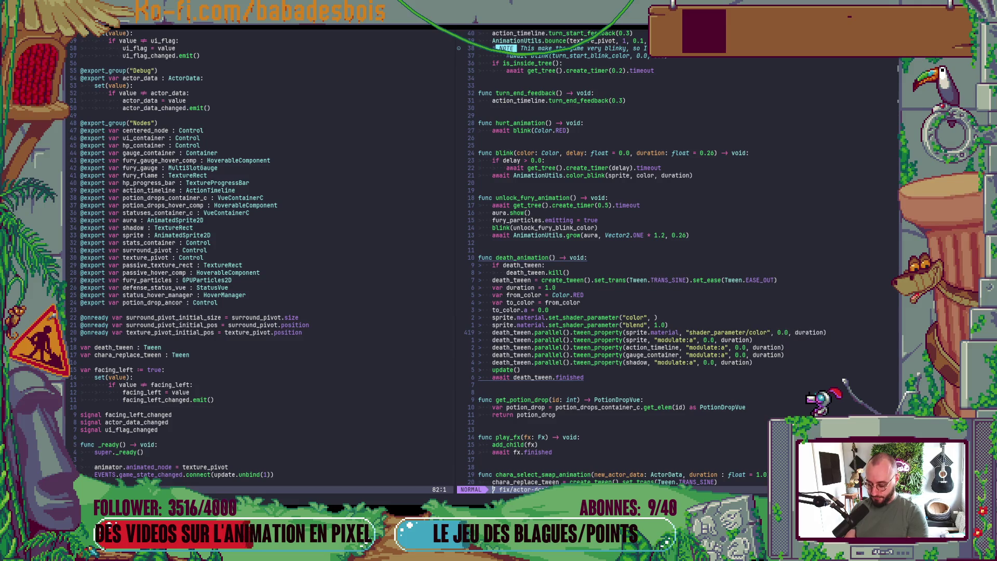
key("B")
key("B")
key("c")
key("t")
key("comma")
type("to_color")
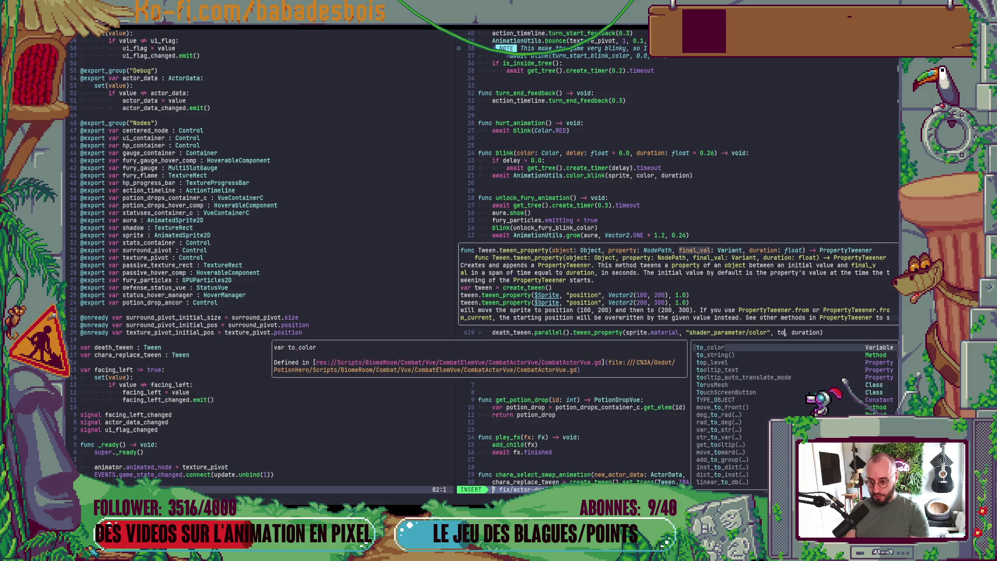
key("Escape")
key("colon")
type("w")
key("Return")
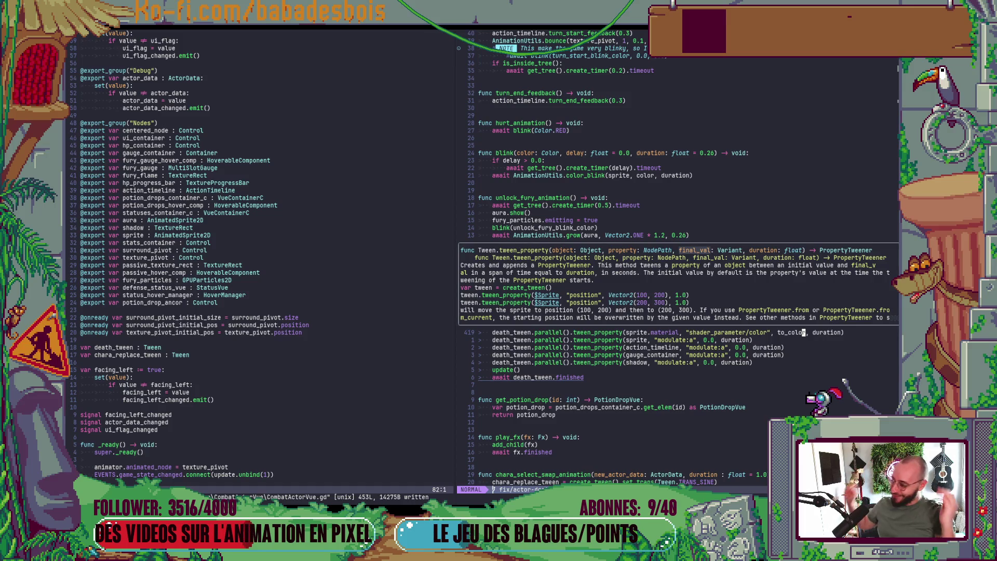
Check the new to_color argument on the shader_parameter tween line.
left_click(804, 333)
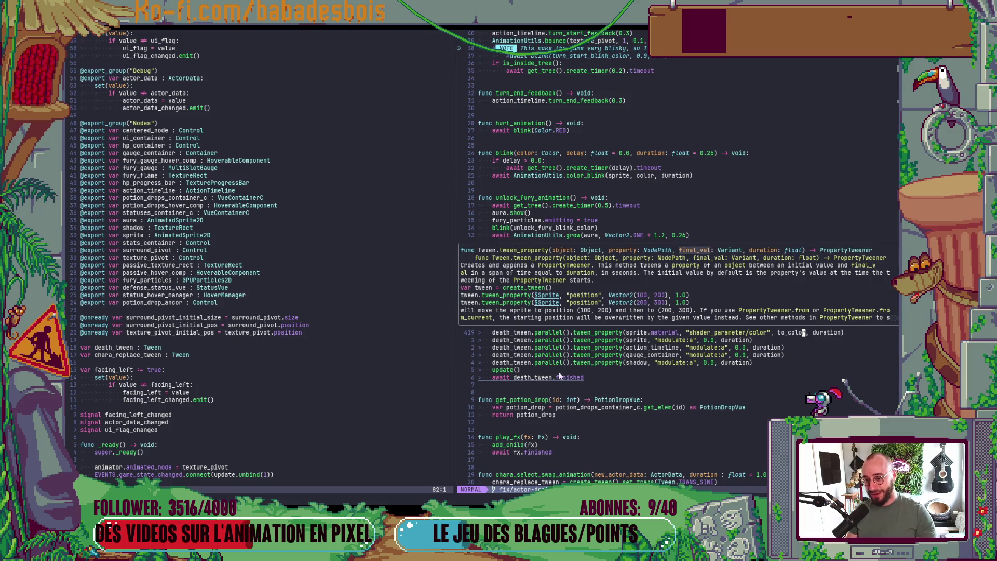
left_click(694, 332)
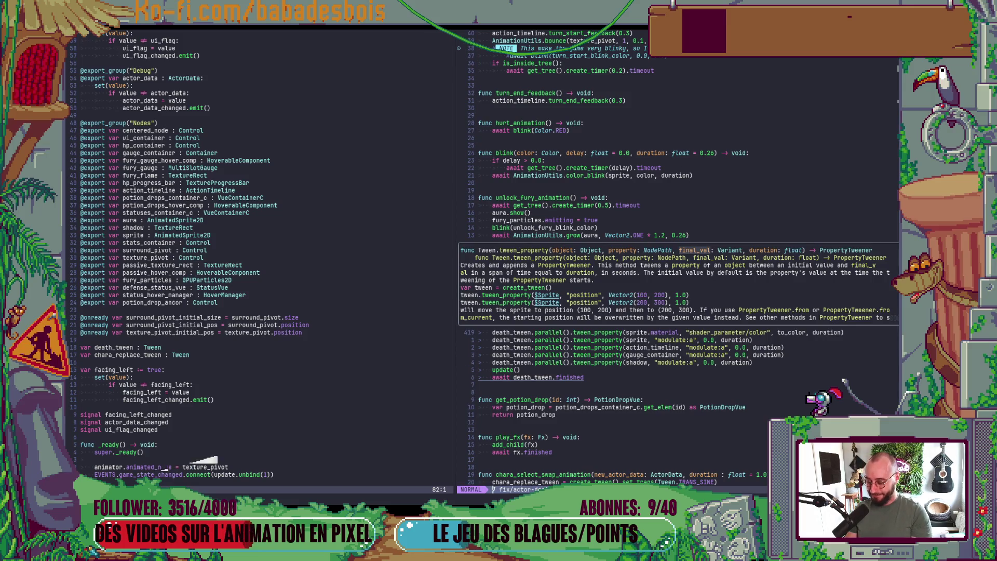
key("alt+Tab")
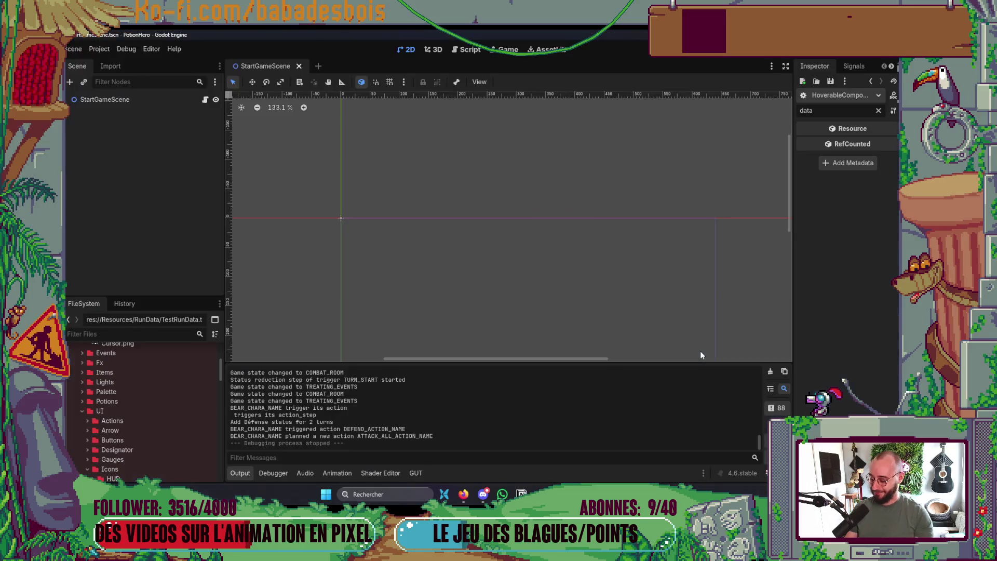
Run the game, pick Réveil de l'ours, skip the tutorial and enter the first combat room.
key("F5")
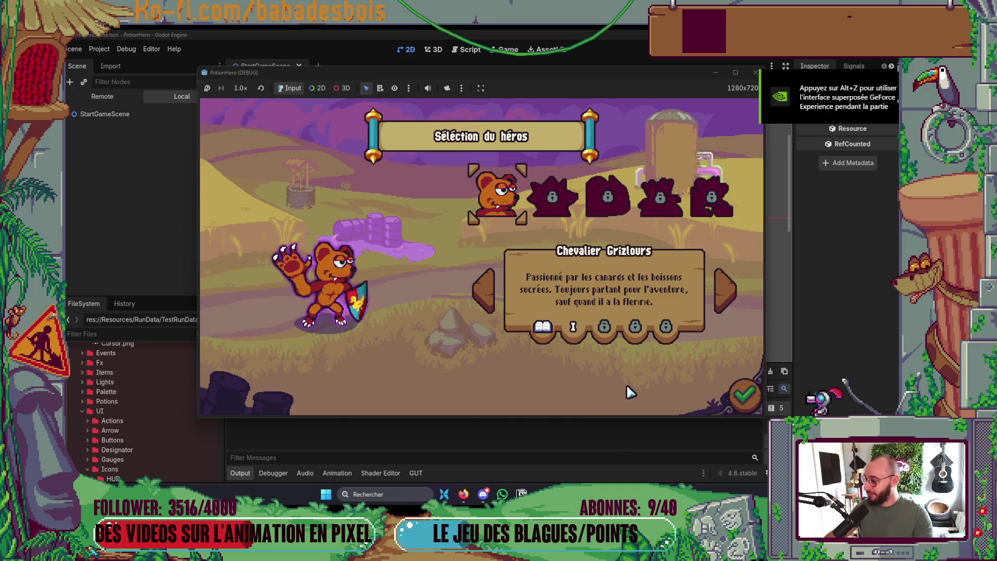
left_click(752, 398)
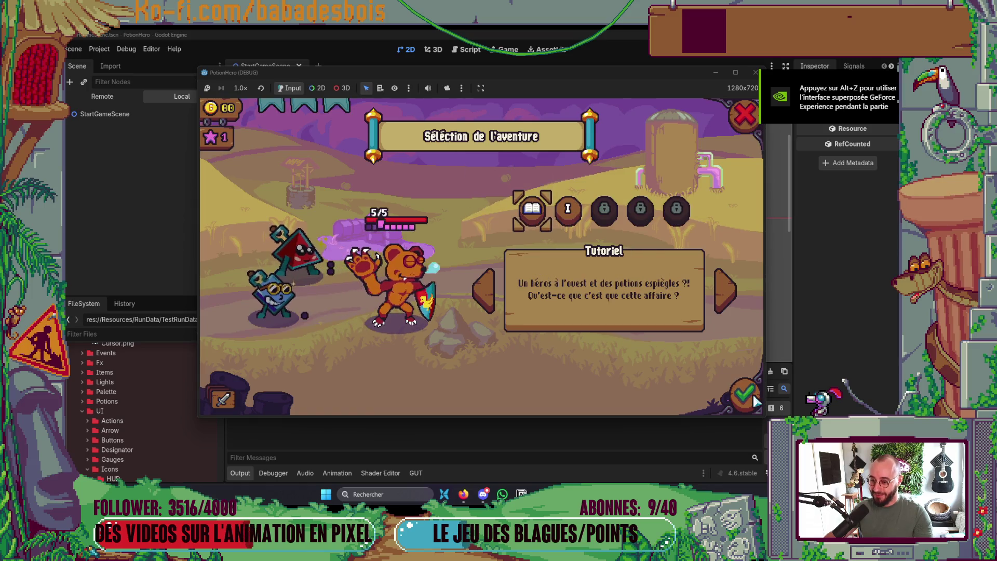
left_click(576, 207)
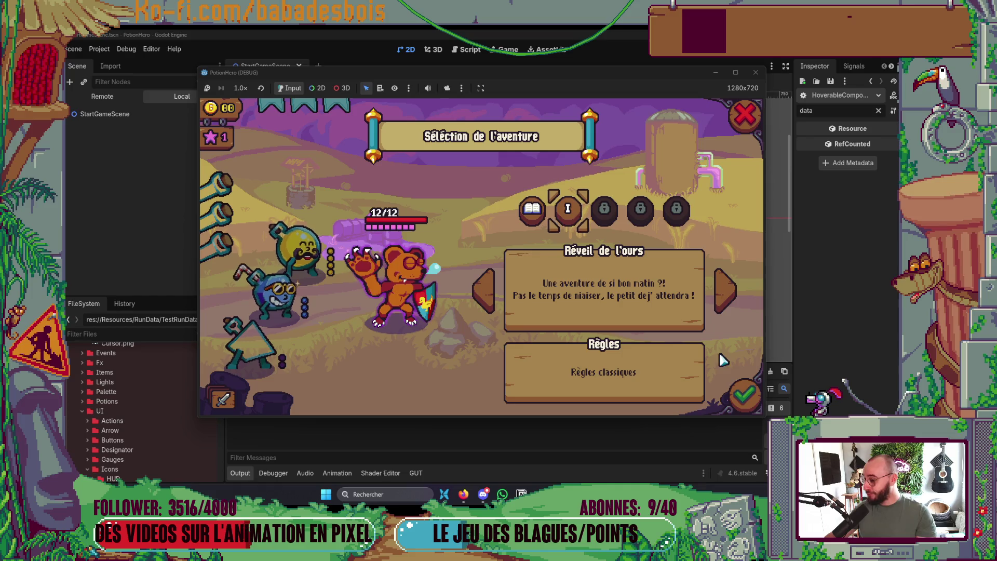
left_click(738, 391)
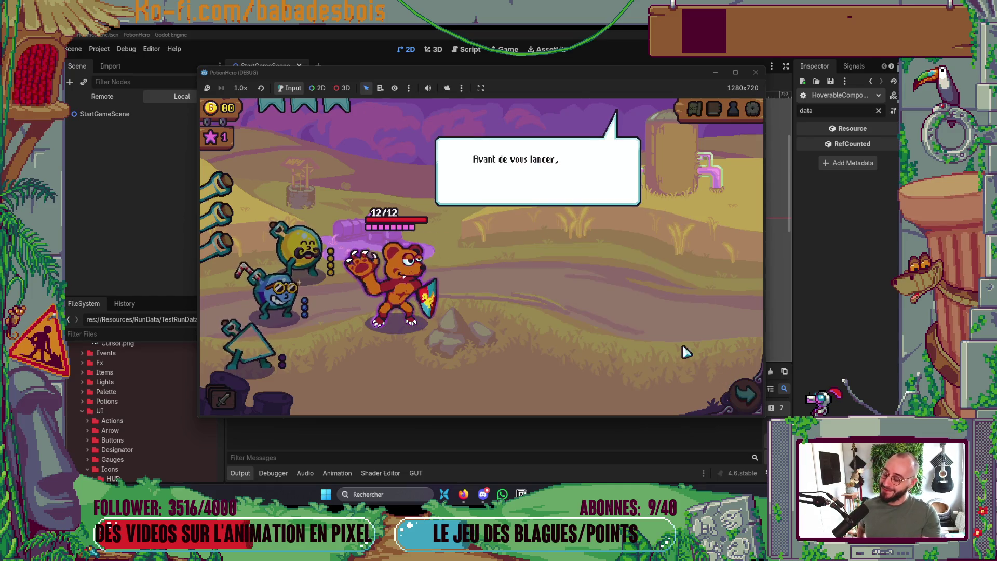
left_click(606, 292)
left_click(606, 293)
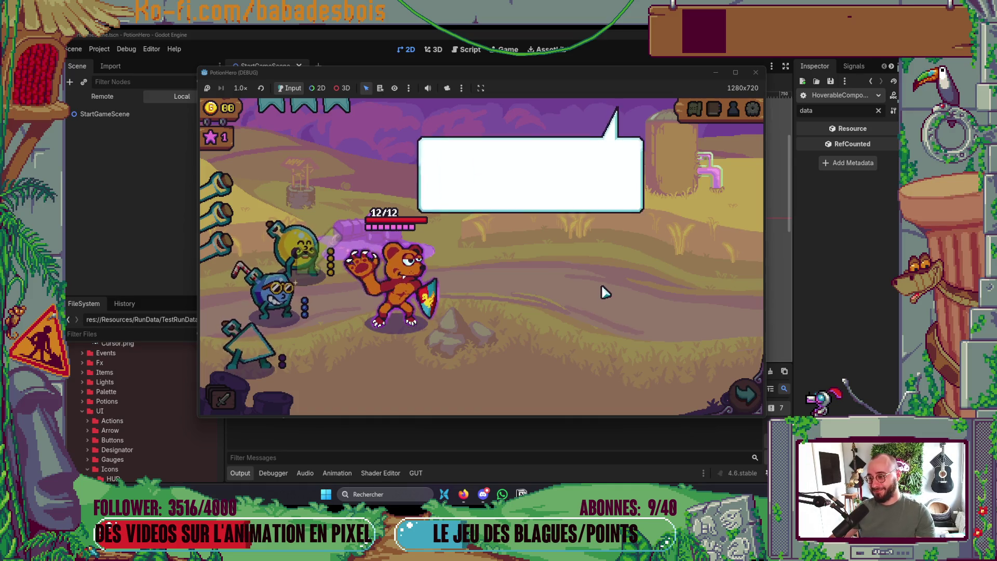
left_click(605, 292)
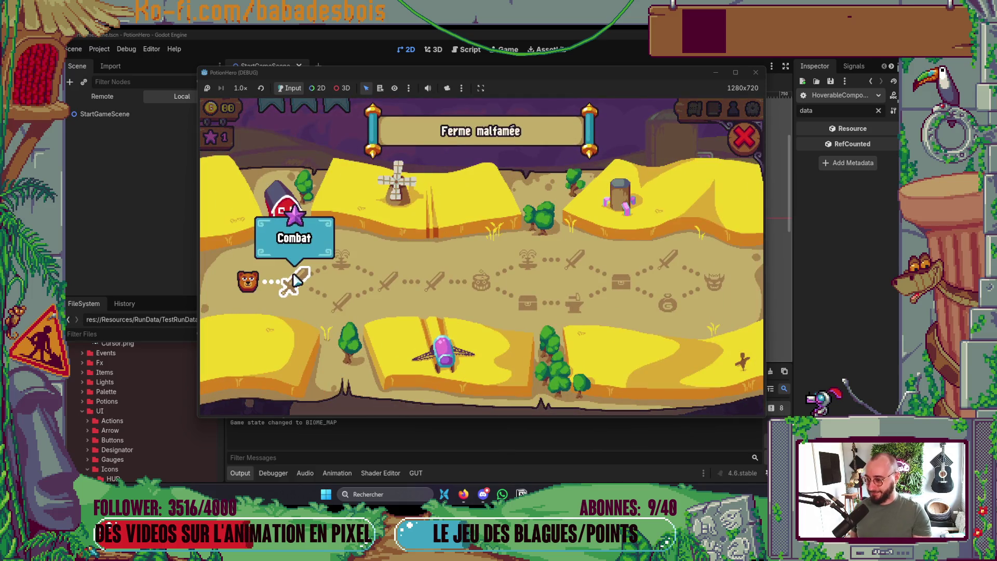
left_click(294, 281)
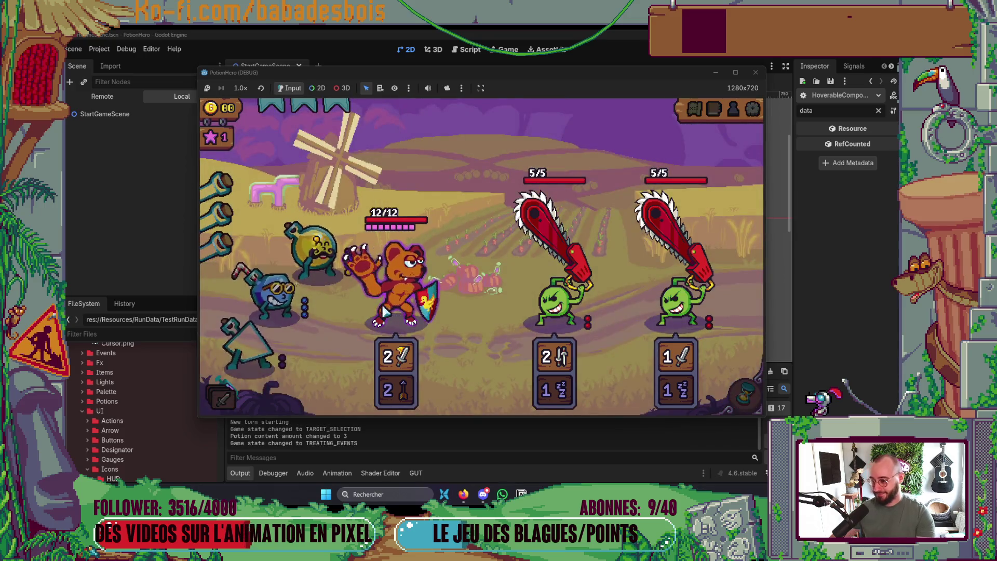
mouse_move(283, 296)
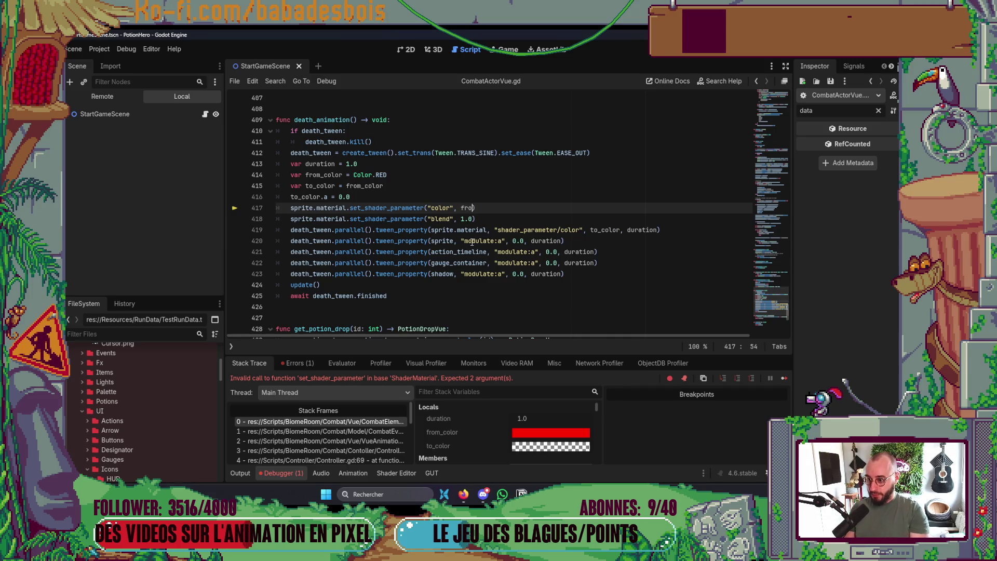
Complete line 417 as set_shader_parameter("color", from_color) and relaunch with F5.
type("m_copl")
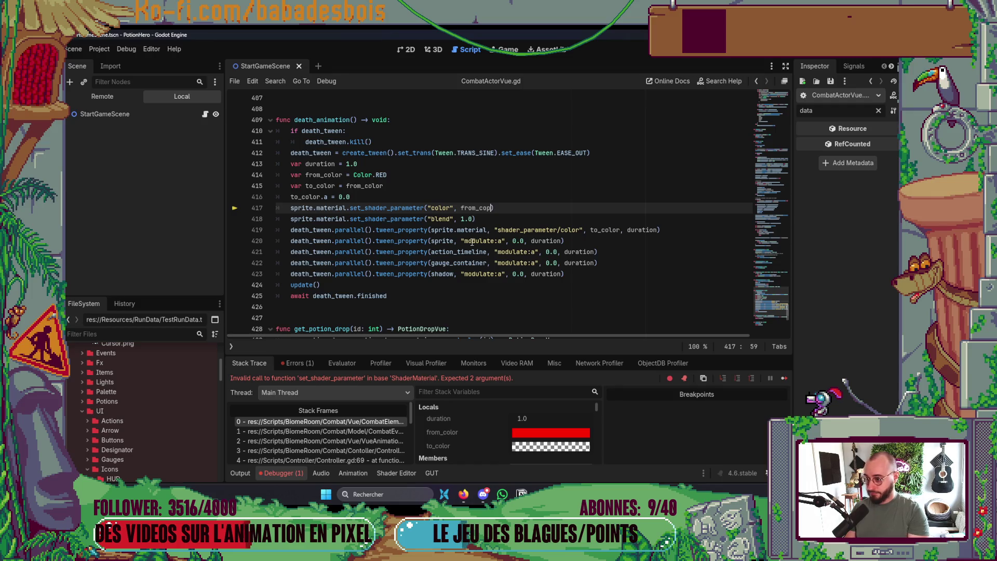
key("Return")
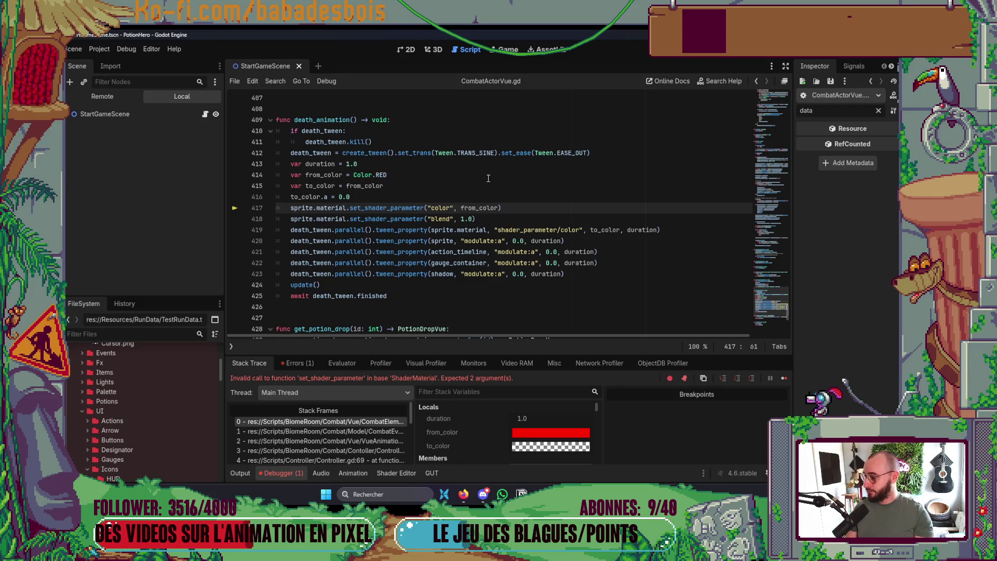
key("F5")
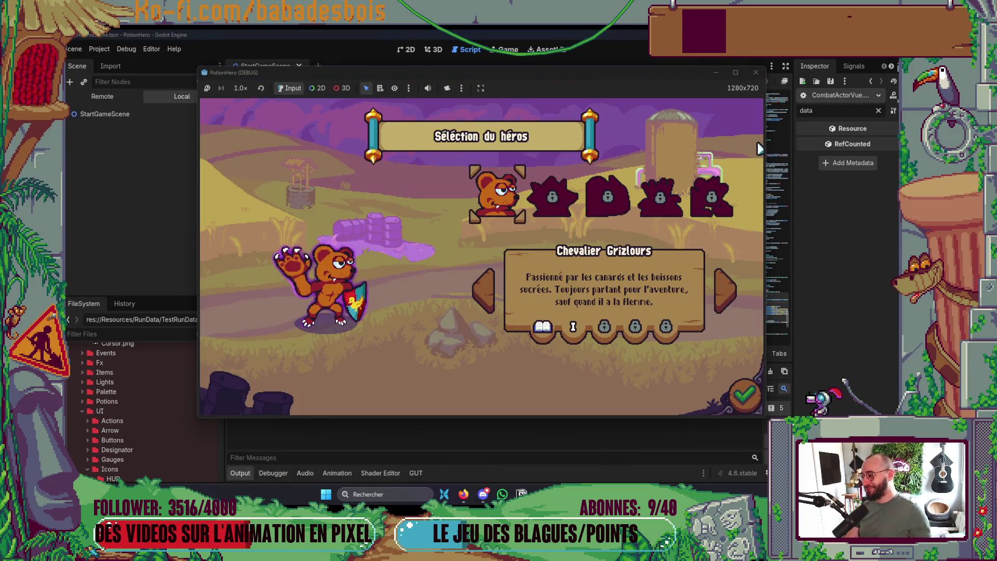
Confirm the hero, start Réveil de l'ours, skip the tutorial dialogue and enter the first combat node.
left_click(742, 393)
left_click(571, 214)
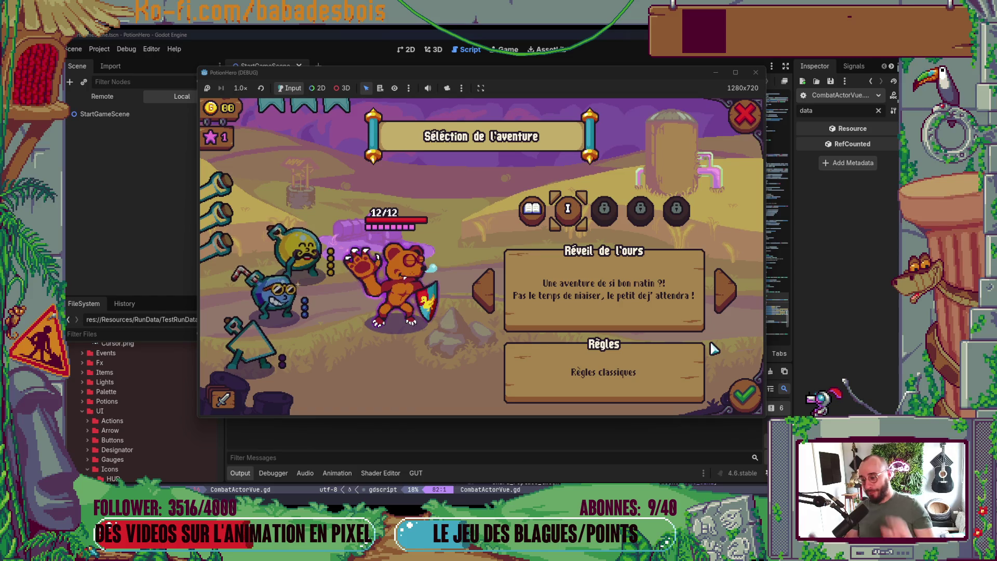
key("super")
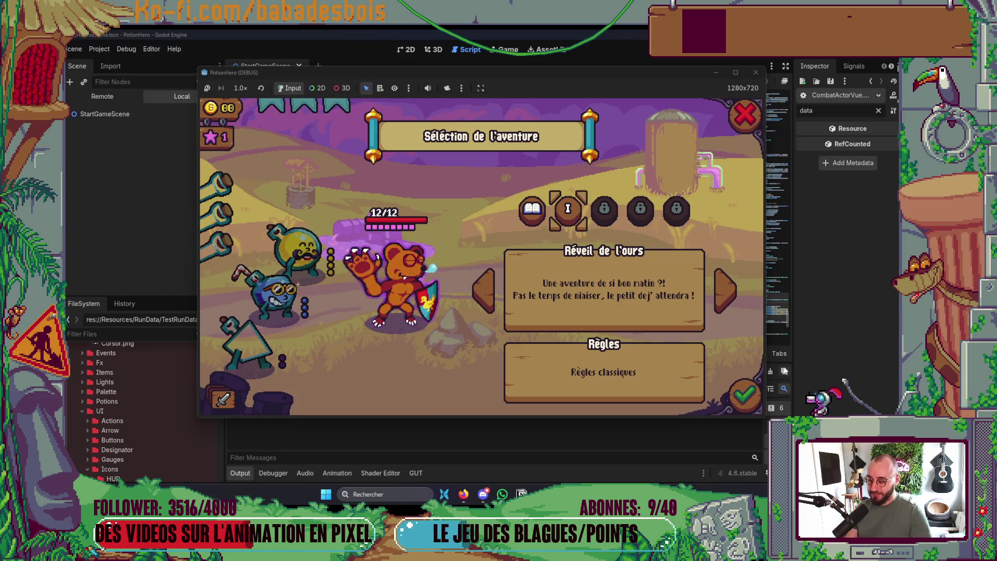
left_click(747, 396)
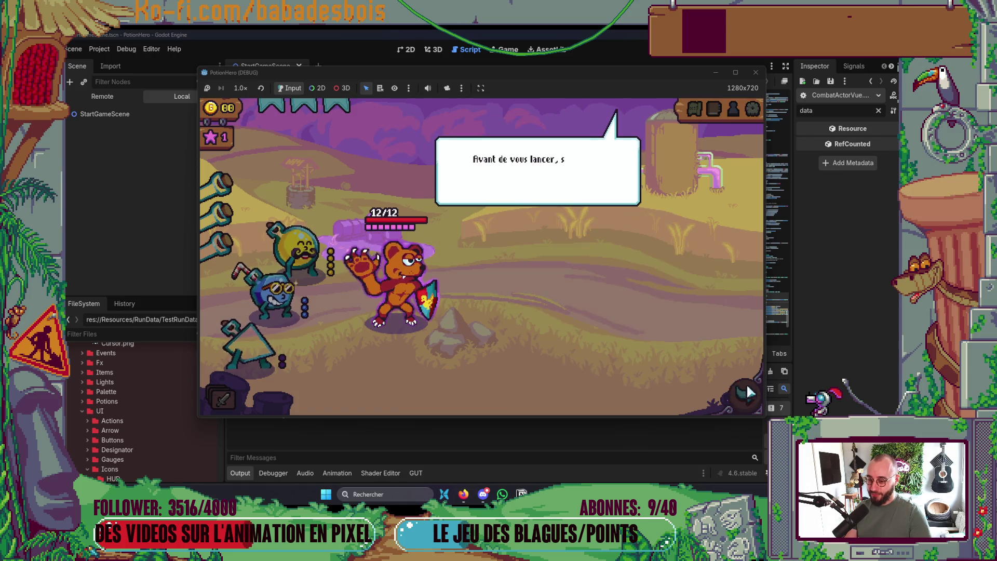
left_click(741, 341)
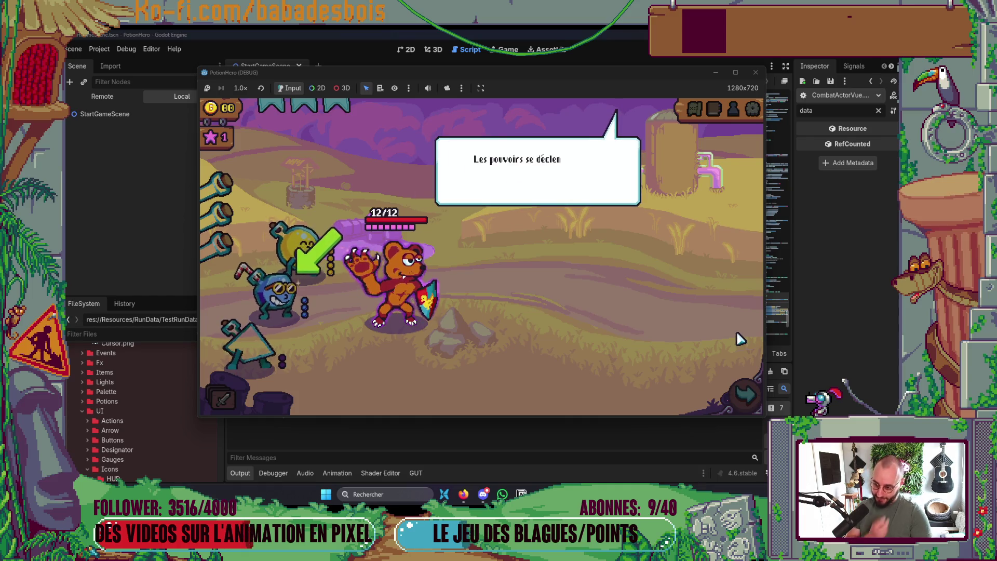
left_click(737, 334)
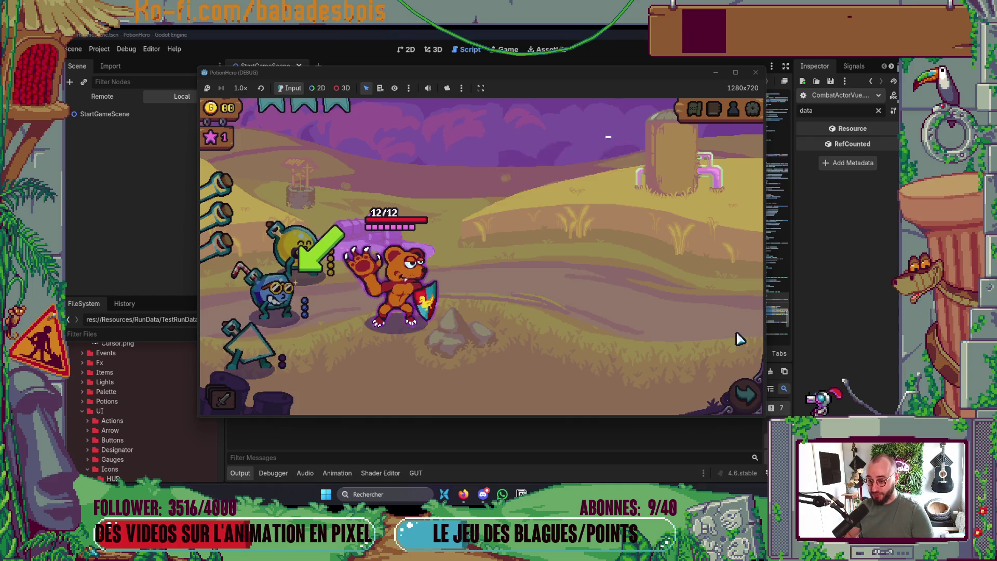
left_click(708, 327)
left_click(737, 407)
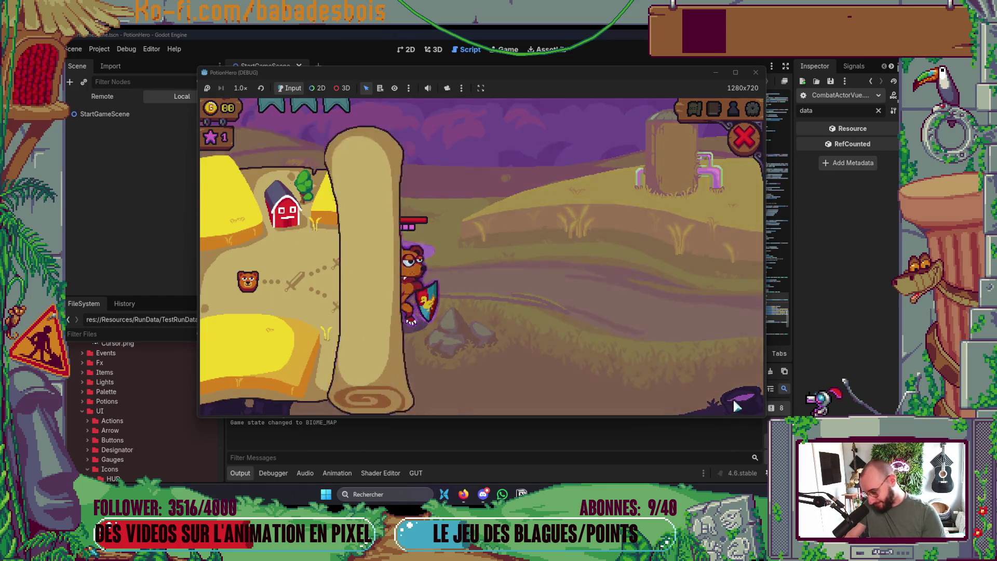
left_click(295, 281)
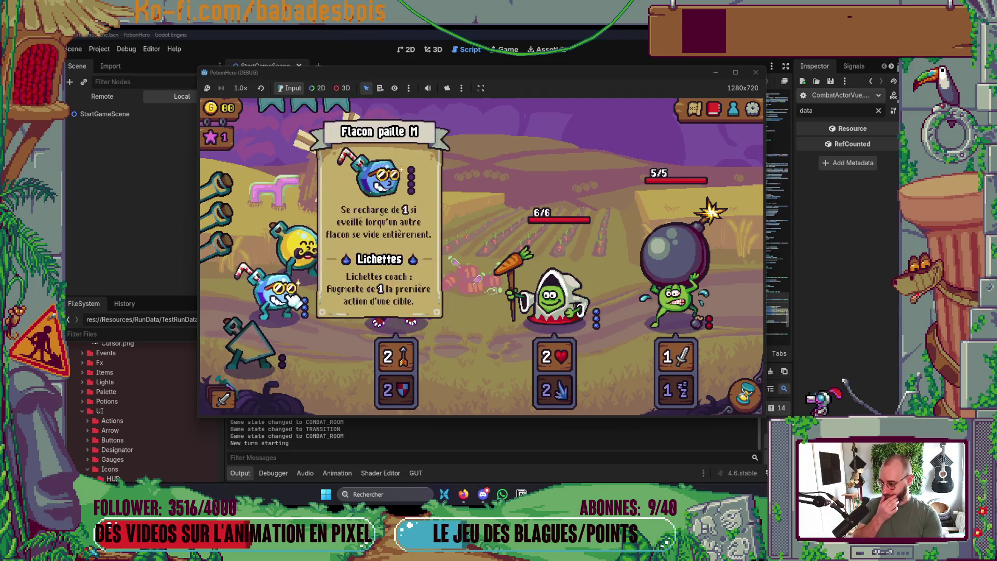
Boost the bear with the blue flask, end turns until the cleric dies, then enter the next combat.
left_click(285, 311)
left_click(400, 307)
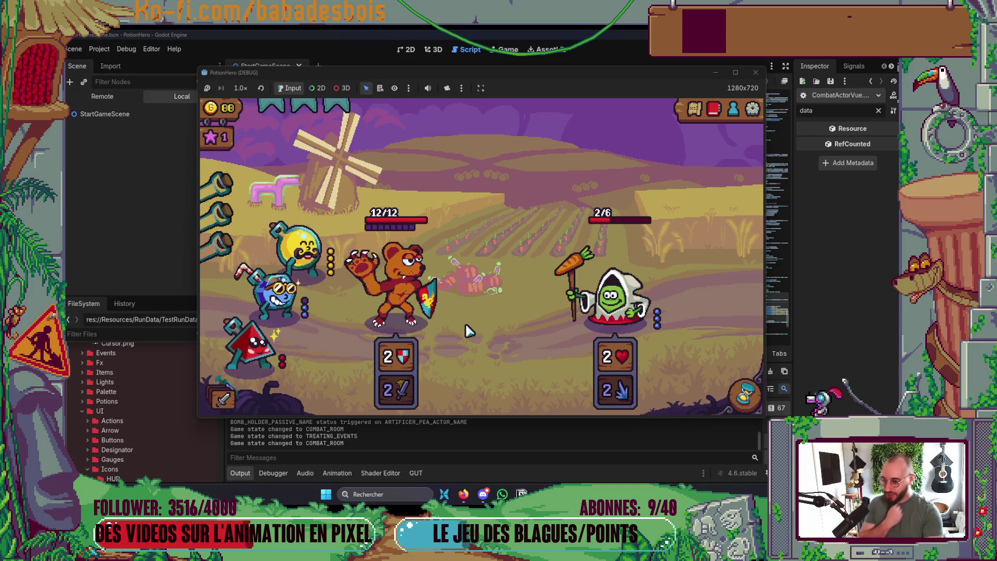
left_click(746, 394)
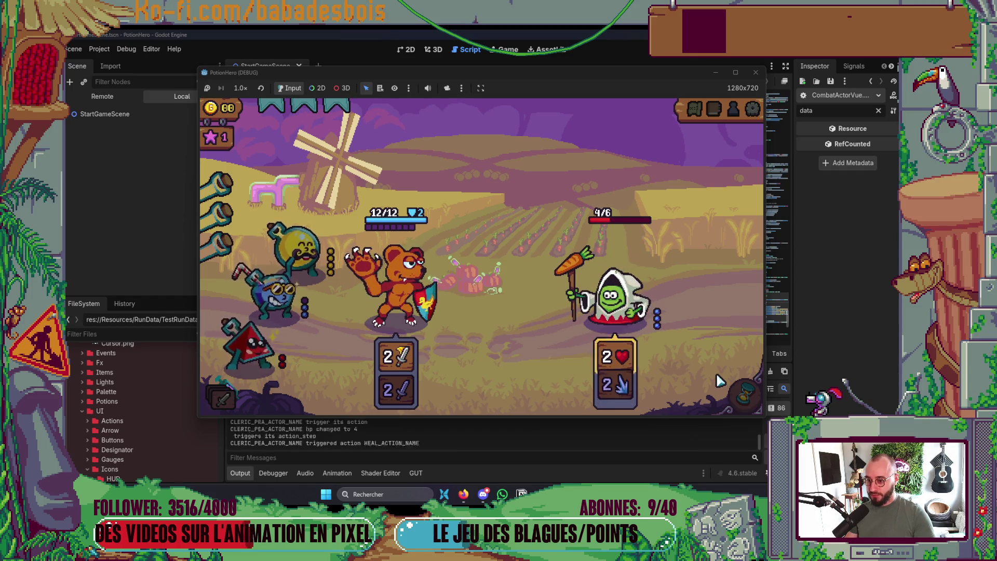
left_click(741, 397)
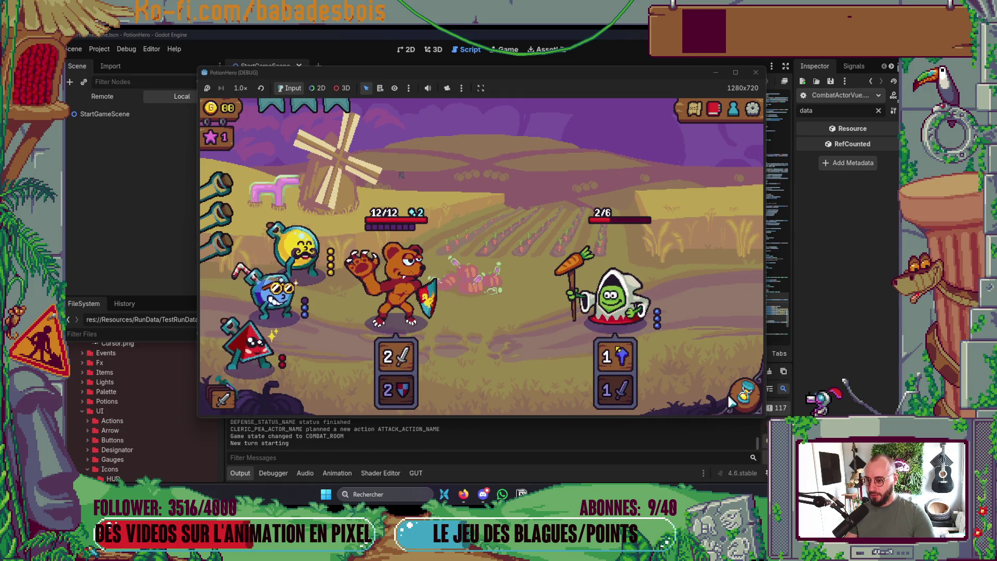
left_click(732, 397)
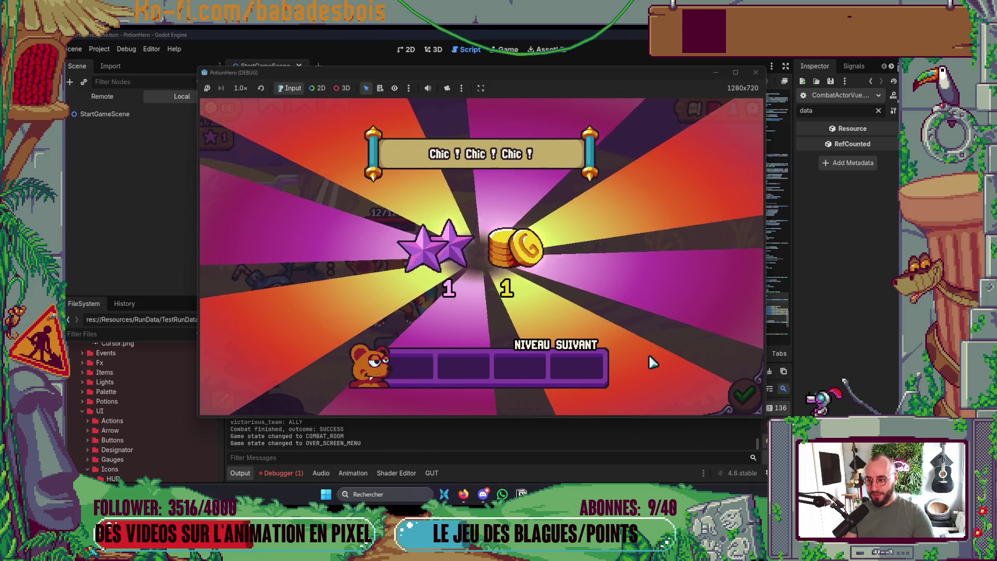
left_click(741, 393)
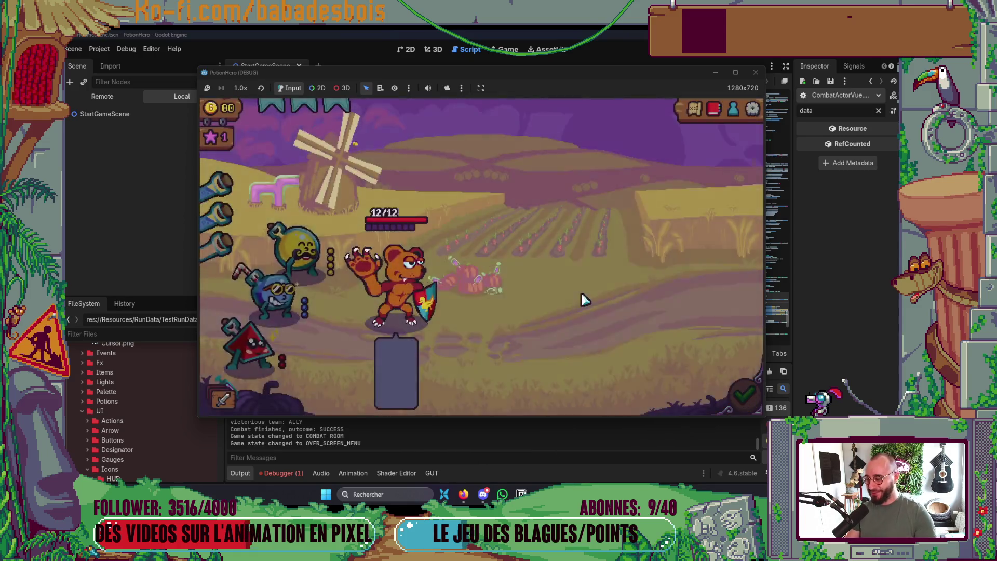
left_click(344, 267)
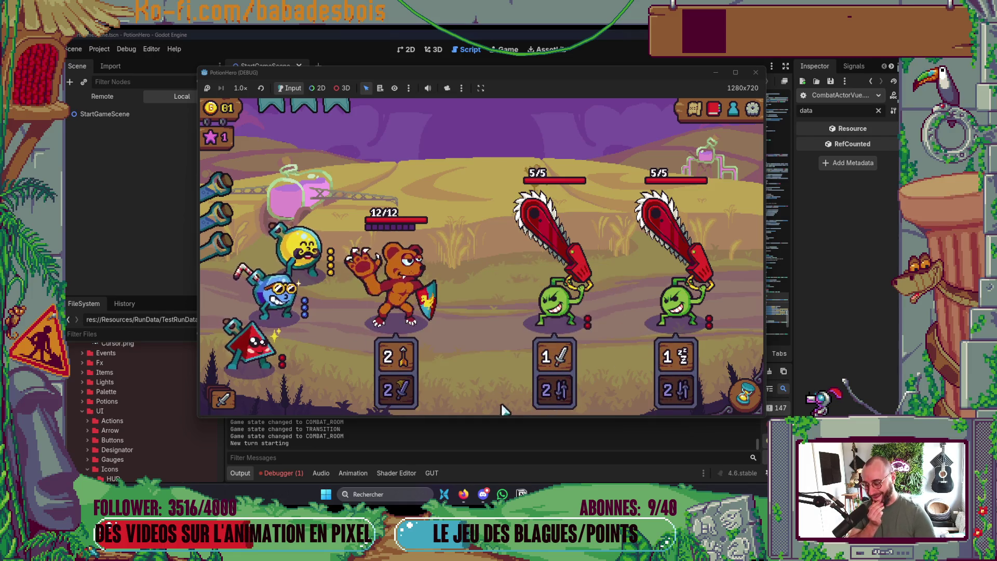
Apply two potions to the bear to start raising its attack.
left_click(278, 294)
left_click(379, 300)
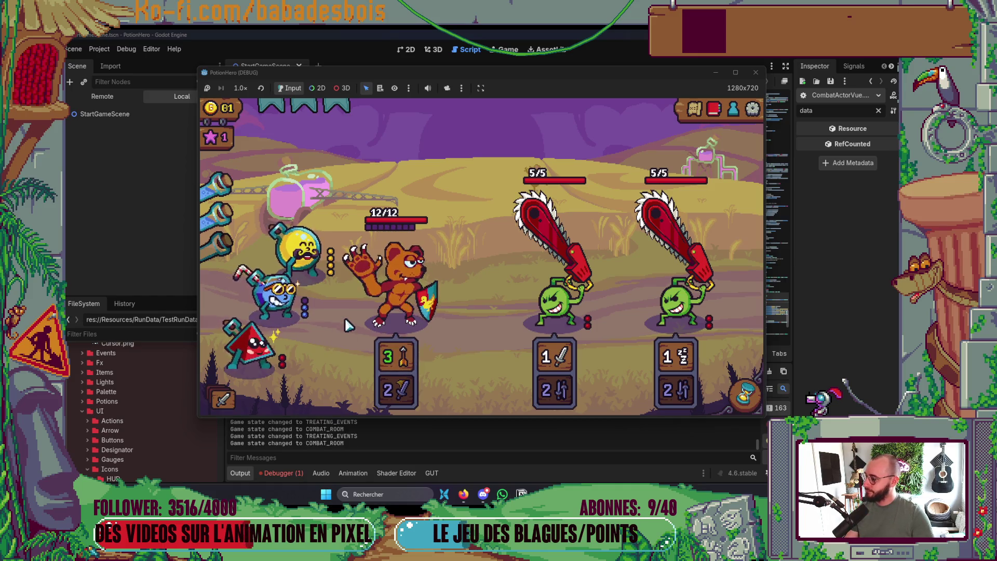
left_click(332, 304)
left_click(385, 297)
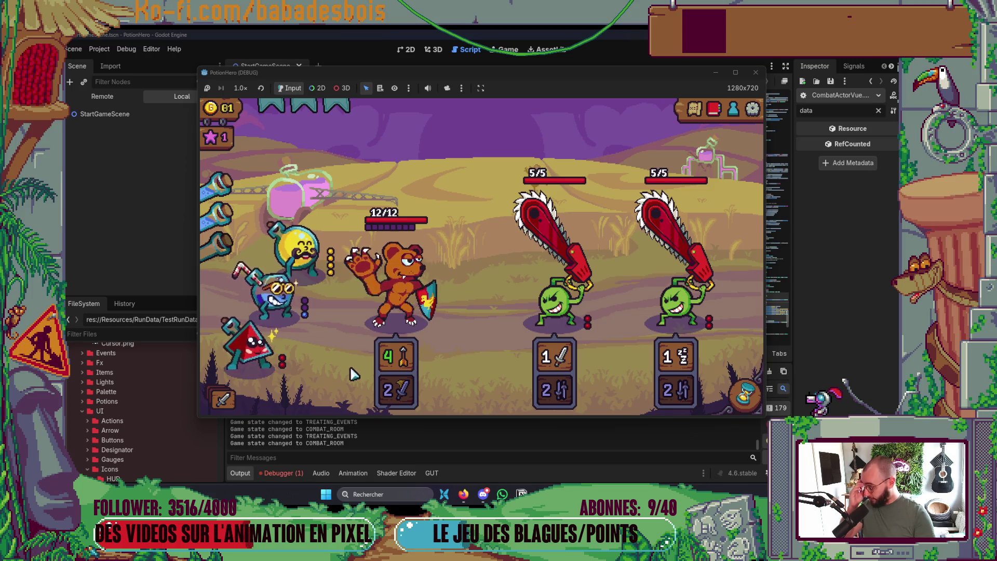
Add the yellow ally's boost and another potion for attack 5, then end the turn.
mouse_move(251, 229)
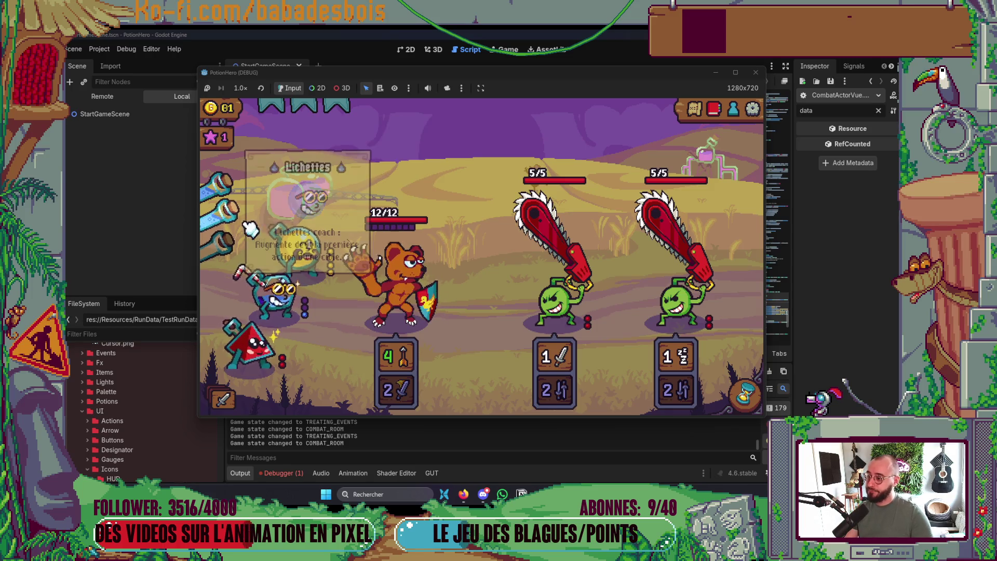
left_click_drag(251, 228, 294, 309)
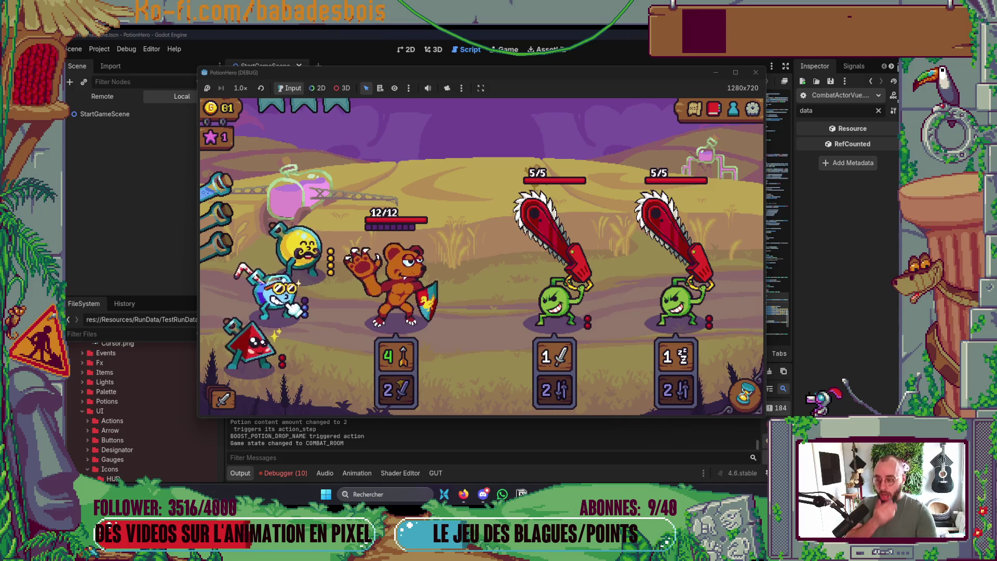
left_click(293, 309)
left_click(408, 298)
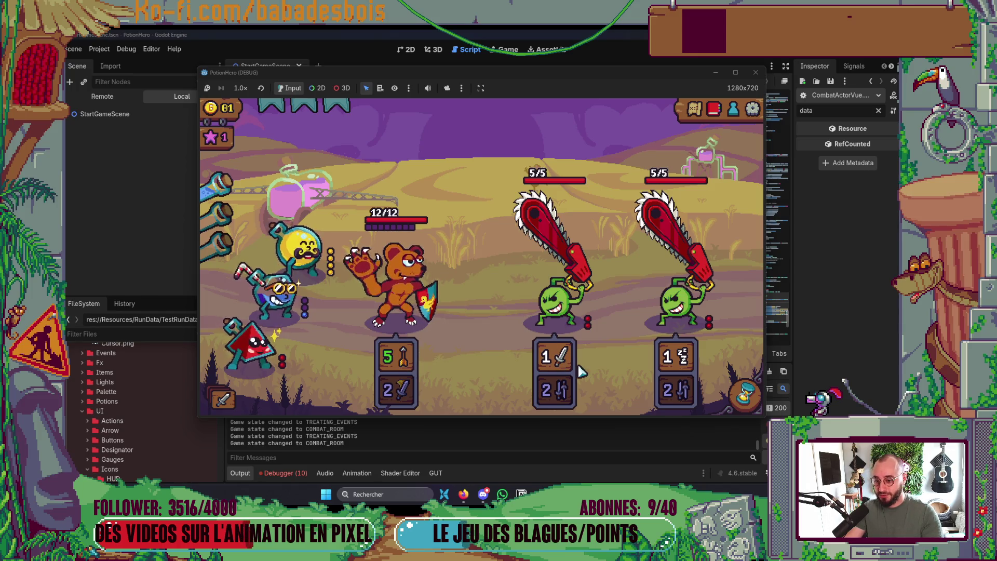
mouse_move(681, 395)
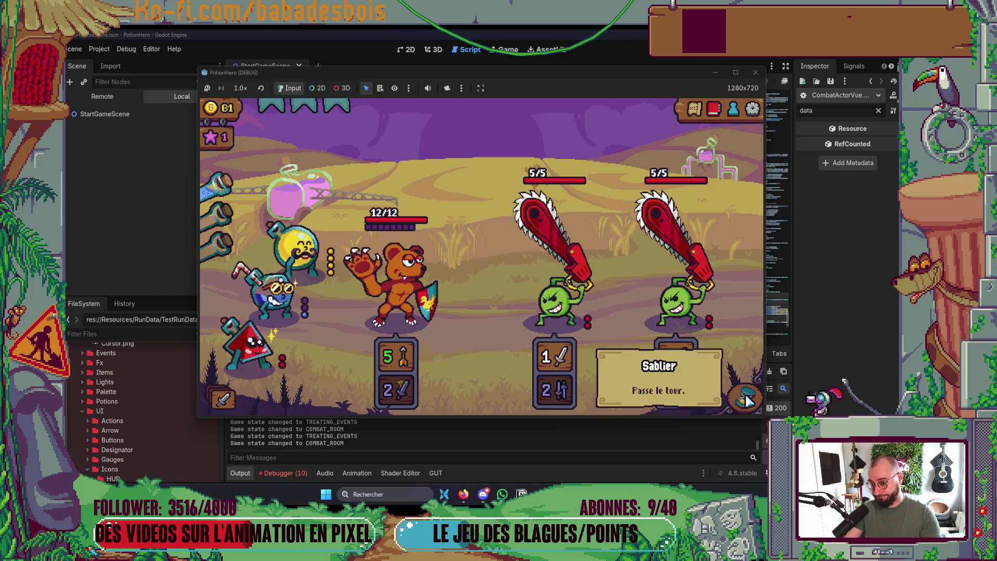
left_click(666, 286)
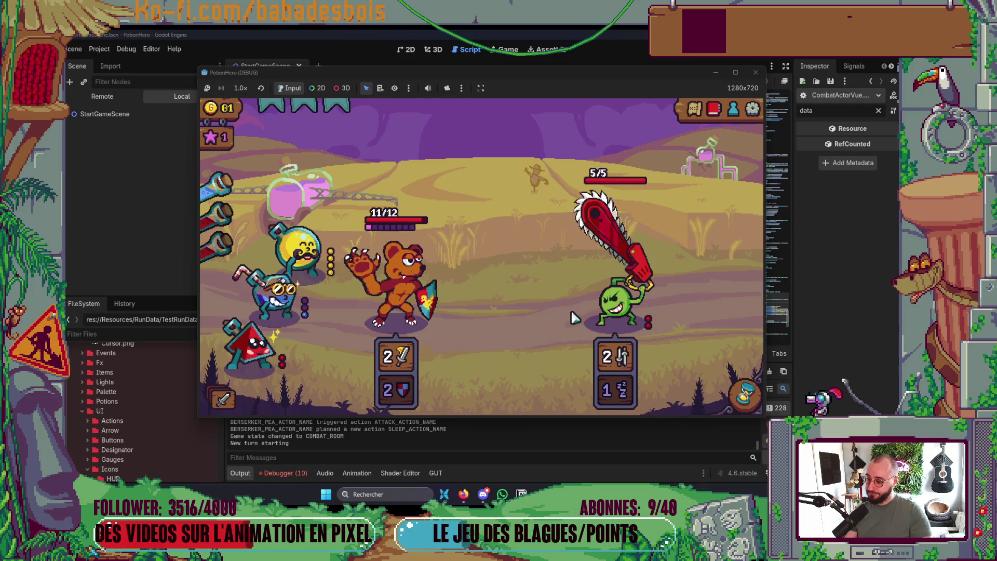
Apply the top potion and two red potions to heal the bear back to 12/12.
mouse_move(362, 331)
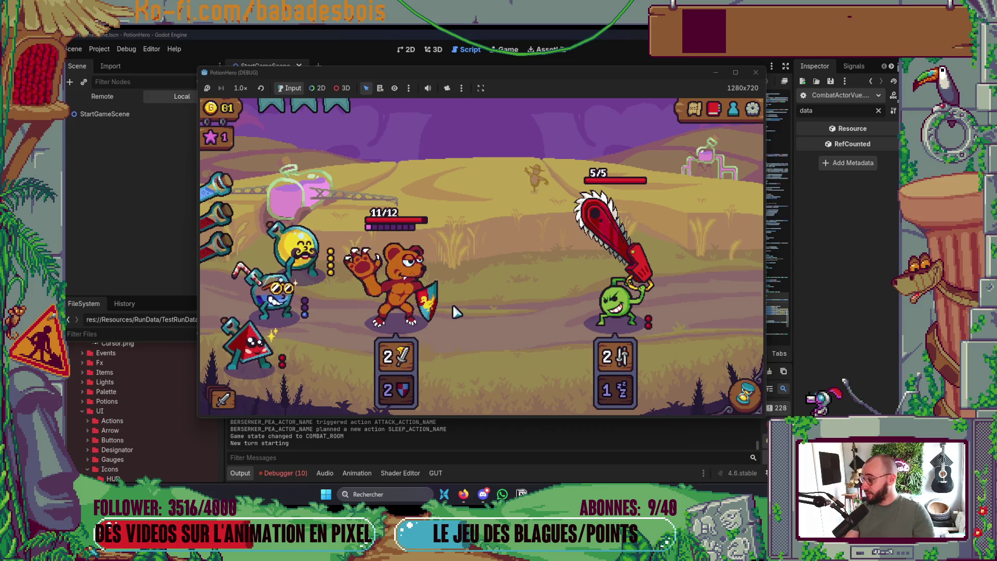
mouse_move(431, 322)
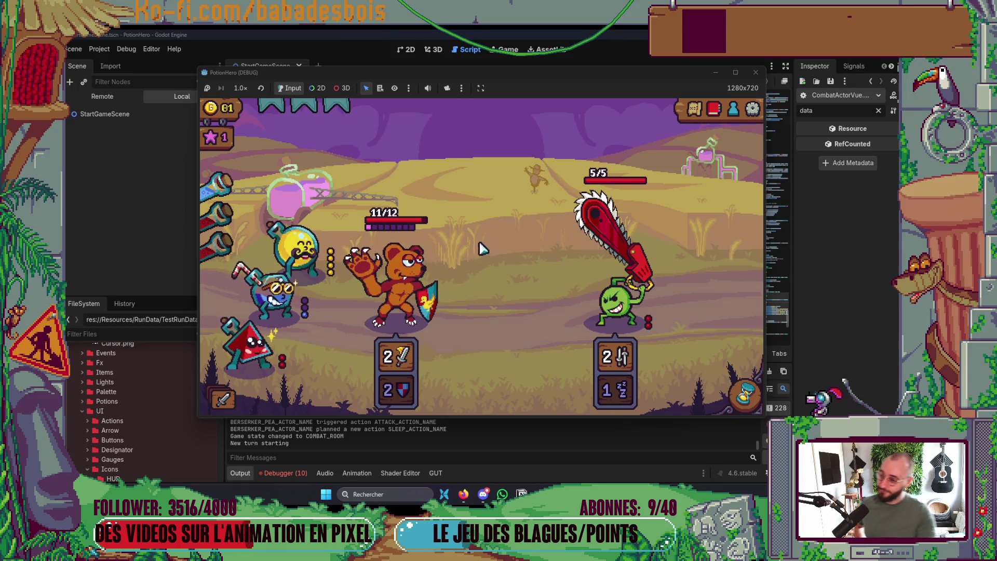
left_click(214, 184)
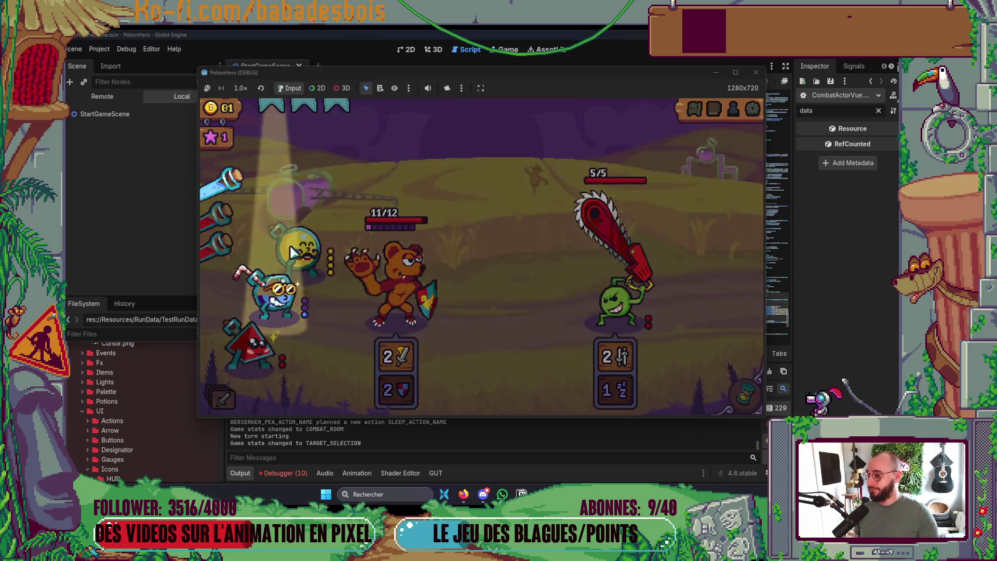
left_click(286, 307)
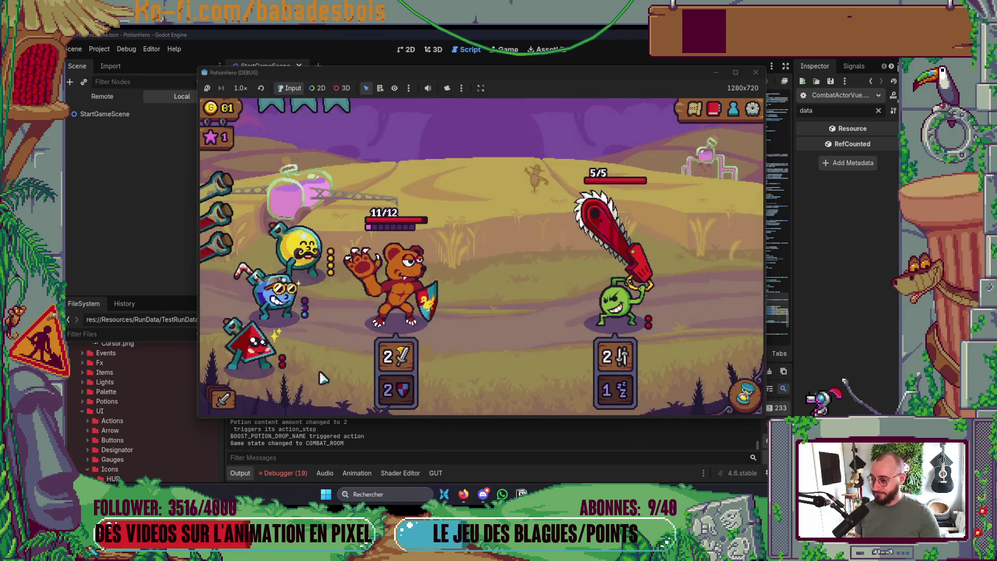
left_click(249, 343)
left_click(397, 291)
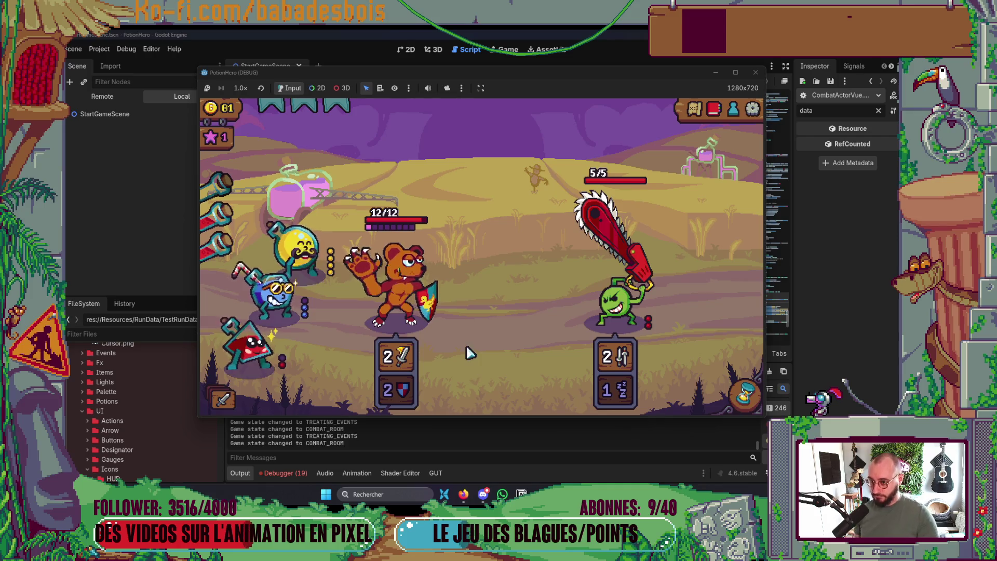
left_click(249, 344)
left_click(397, 290)
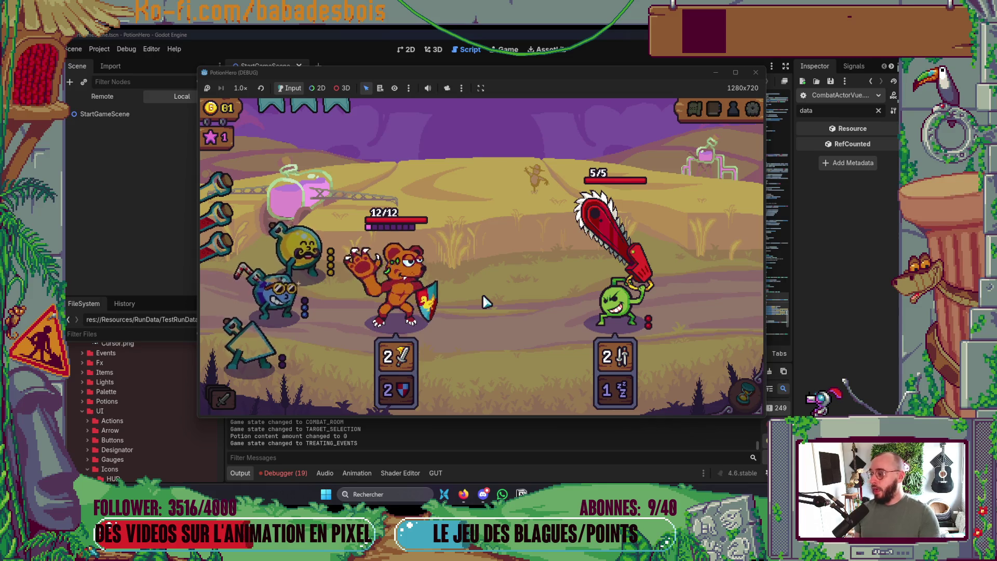
Raise the bear's attack to 5 with the blue potion, ally boost and last potion, then end the turn.
left_click(276, 296)
left_click(383, 291)
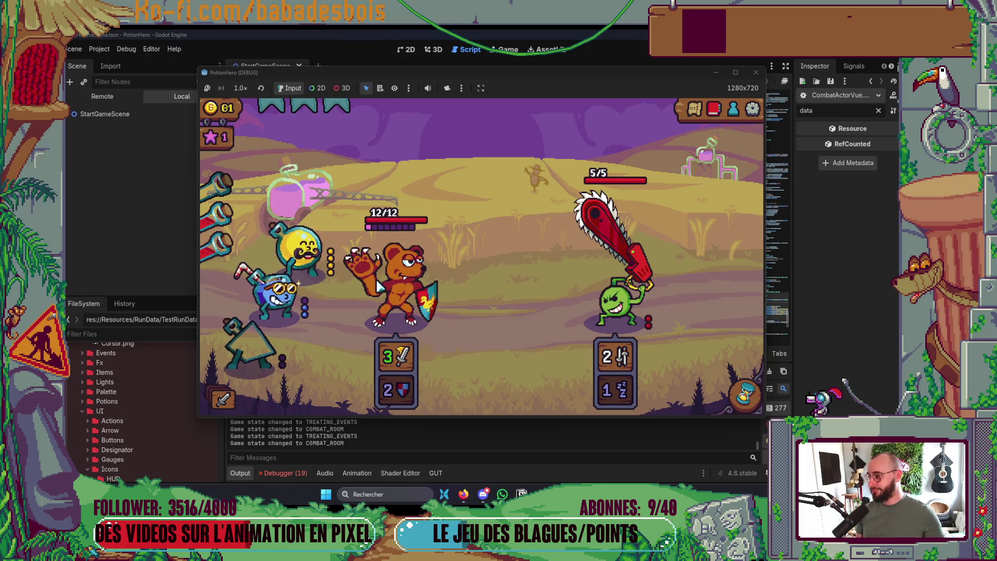
left_click(277, 295)
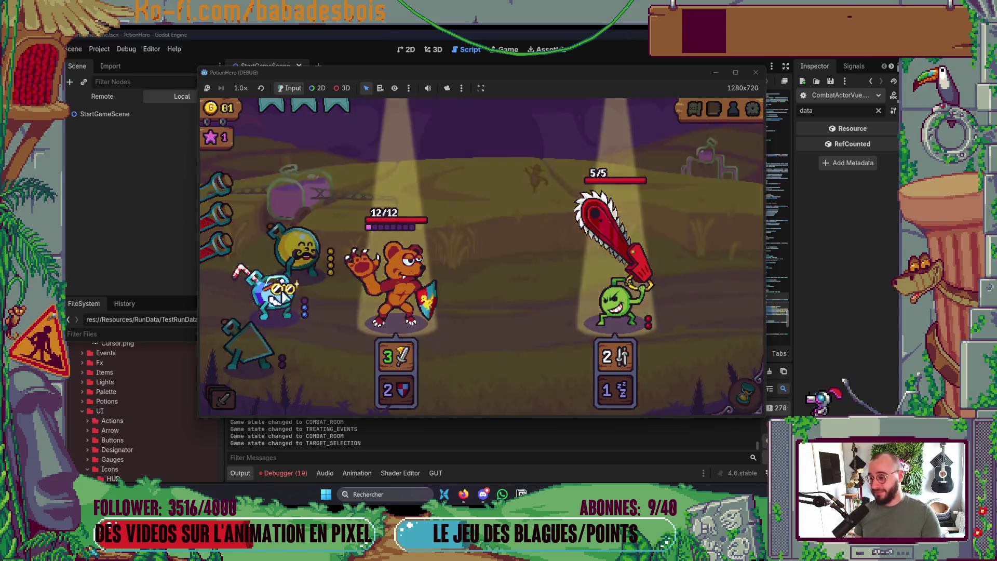
left_click(402, 322)
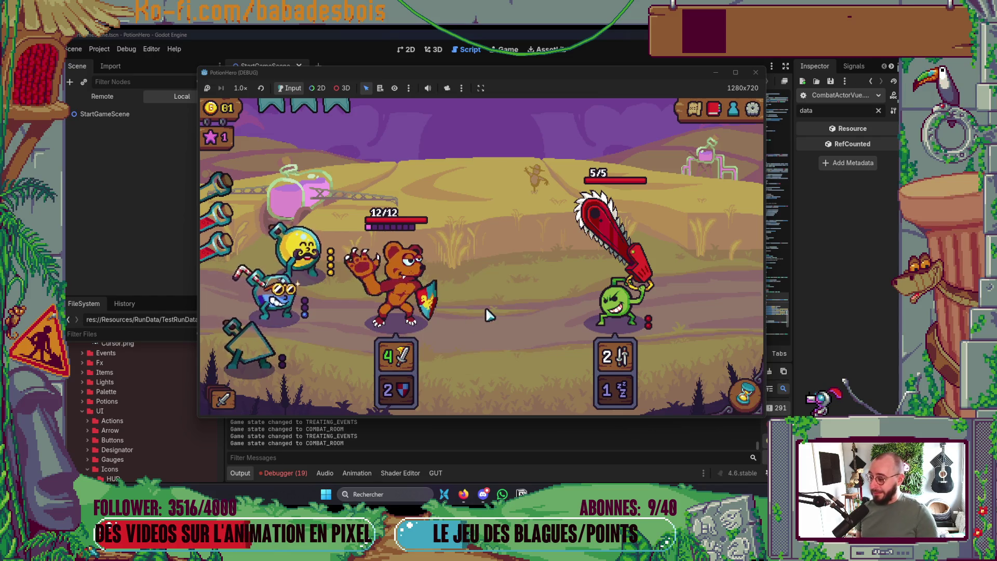
left_click(322, 302)
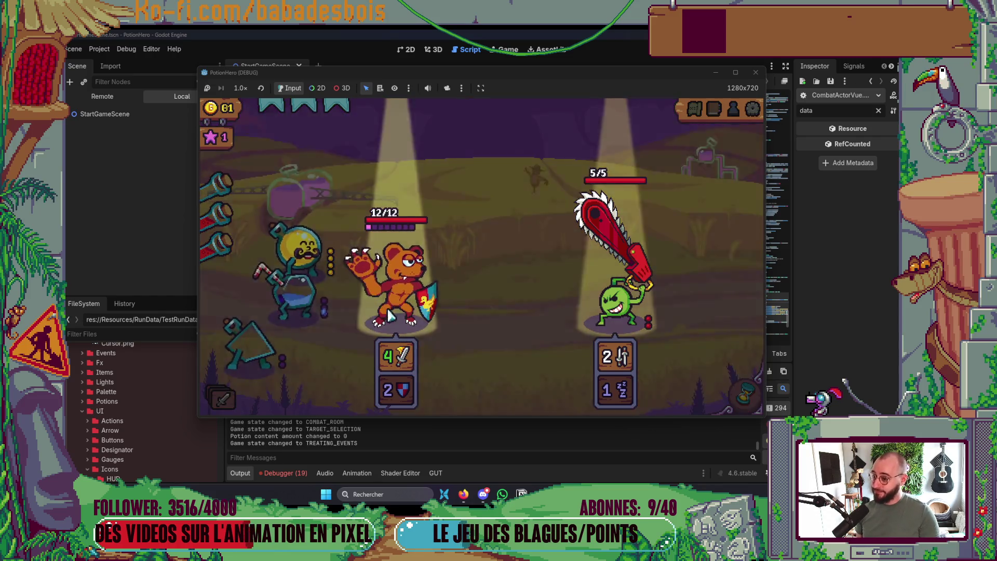
left_click(390, 311)
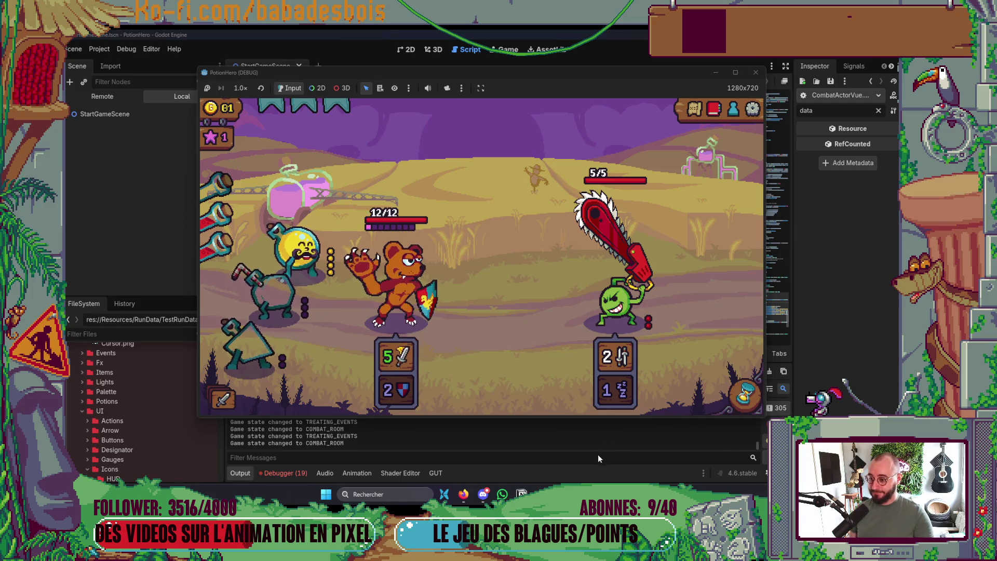
left_click(746, 393)
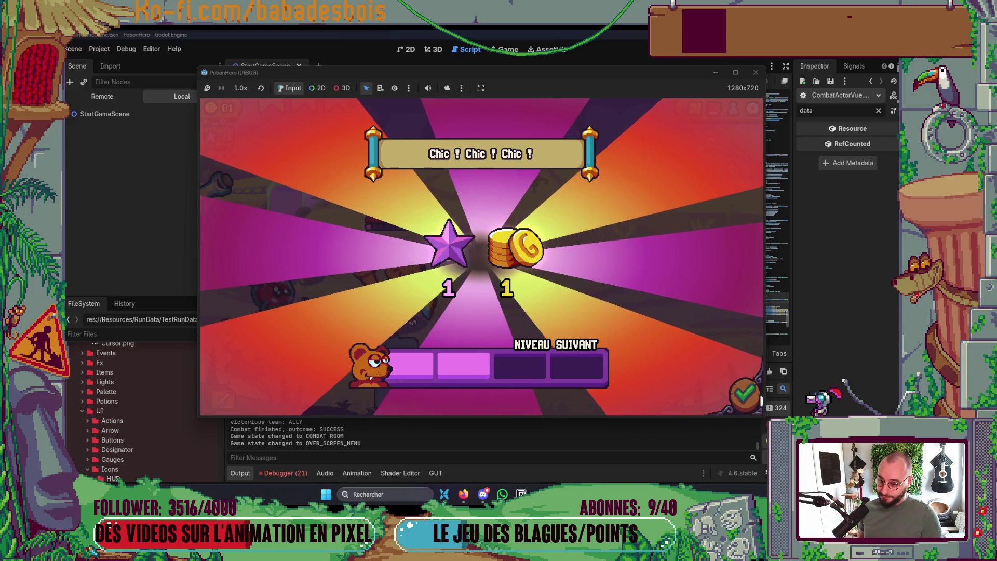
Dismiss the 'Chic ! Chic ! Chic !' victory screen and enter the next Ferme malfamée map node.
left_click(759, 399)
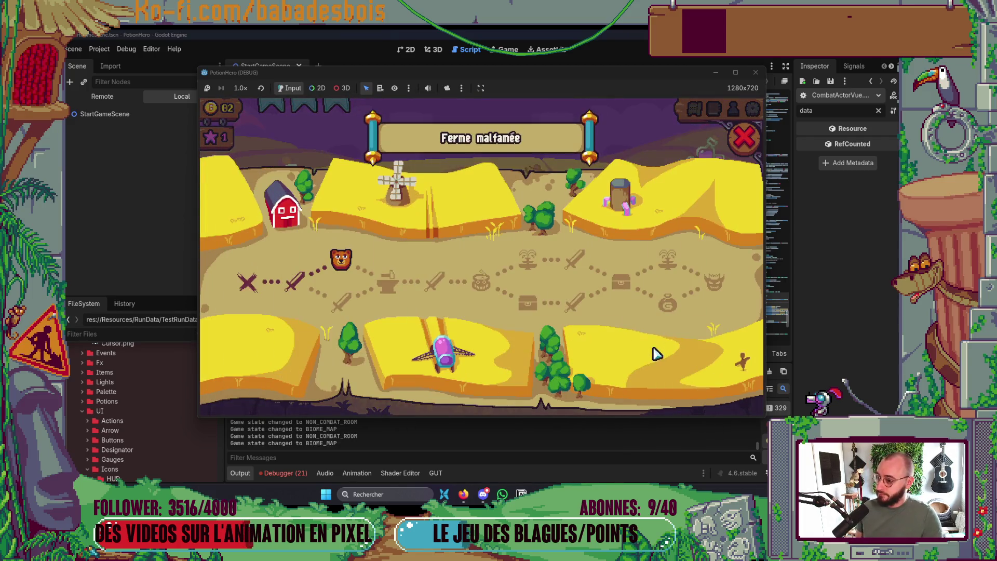
left_click(387, 283)
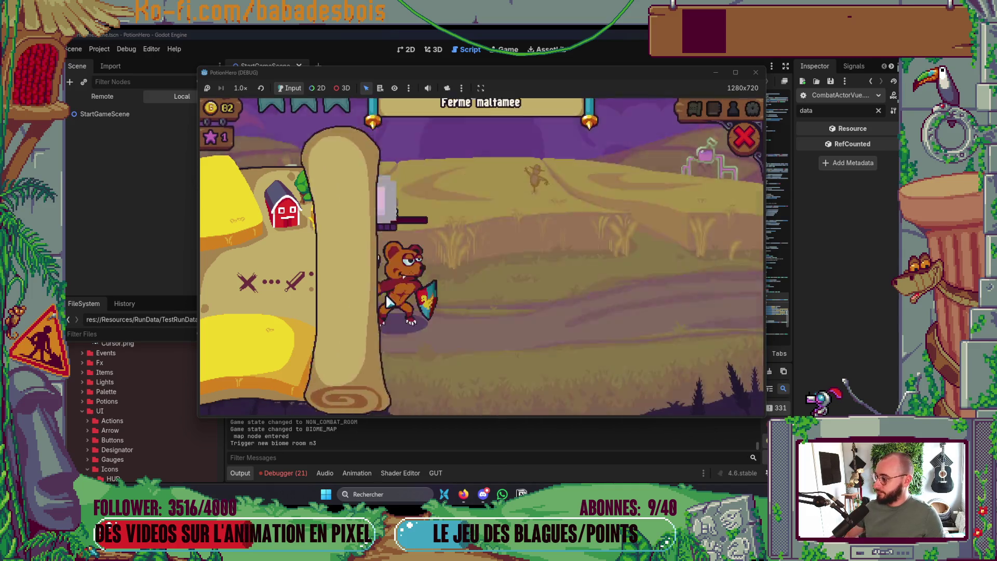
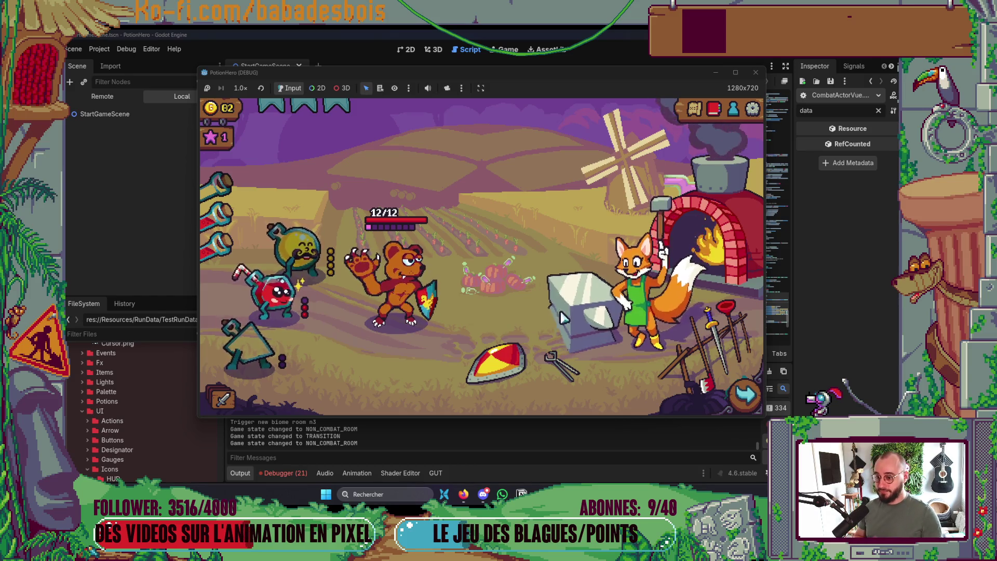
Close the forge upgrade panel and the game window, then relaunch the project with F5.
left_click(597, 312)
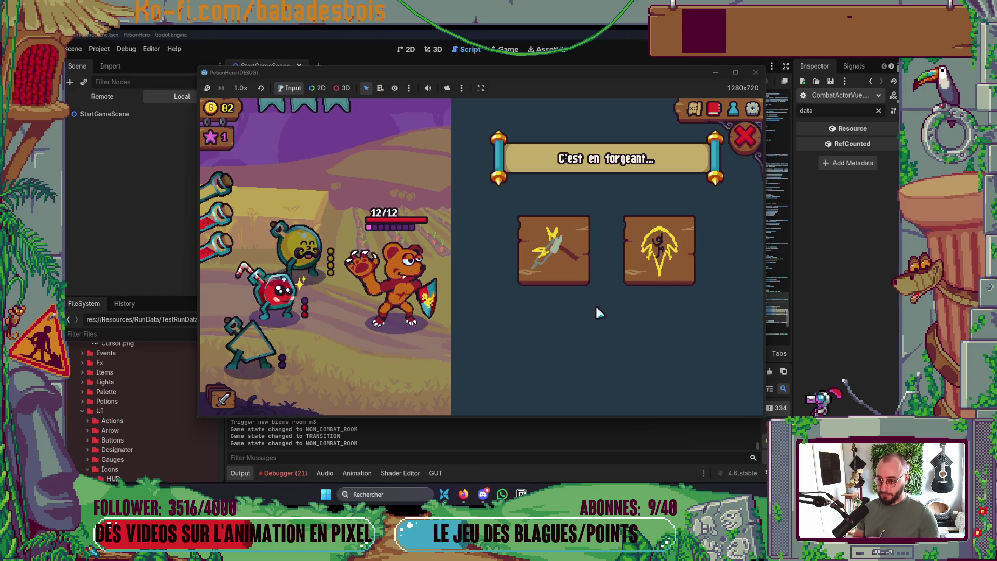
left_click(746, 141)
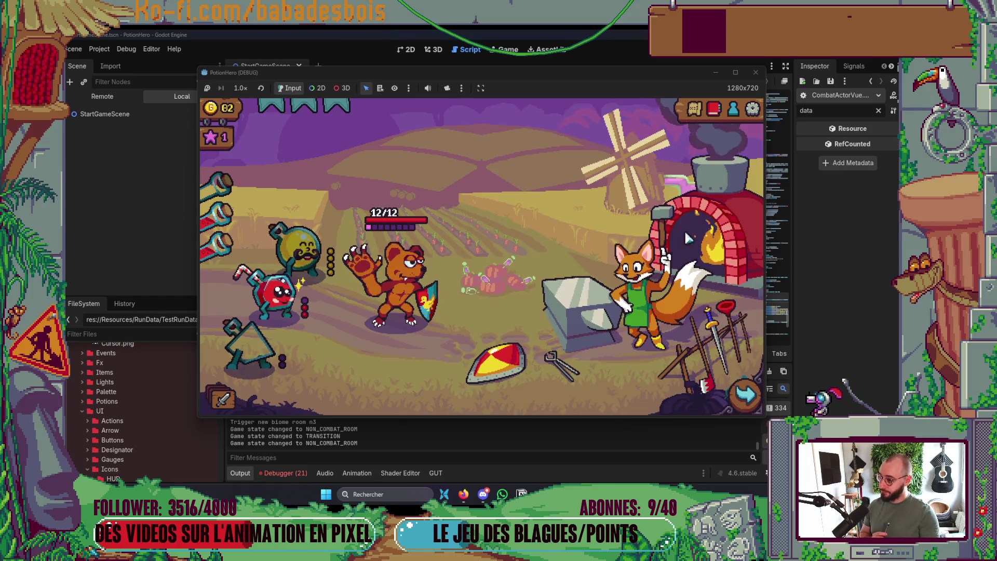
left_click(635, 286)
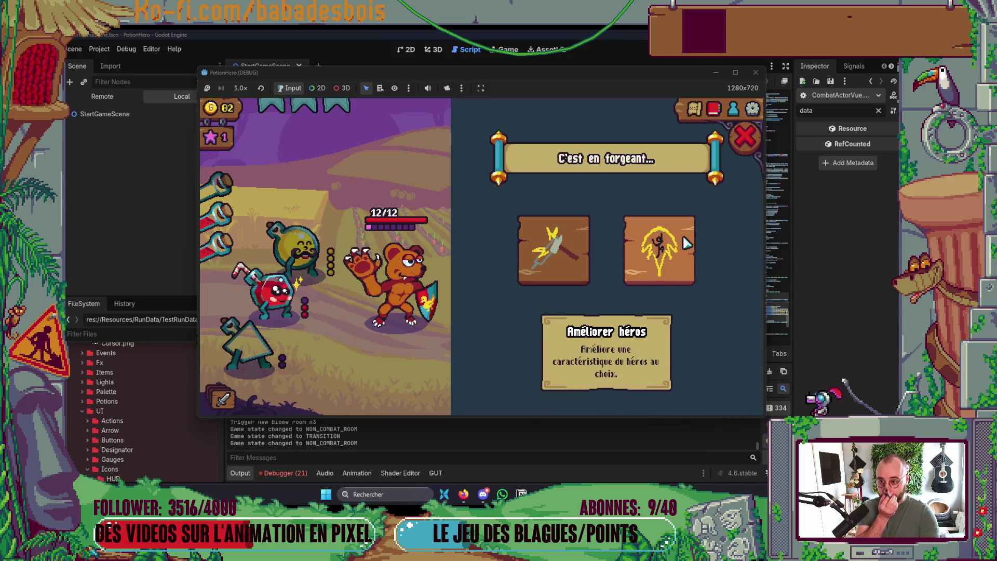
left_click(746, 137)
left_click(755, 73)
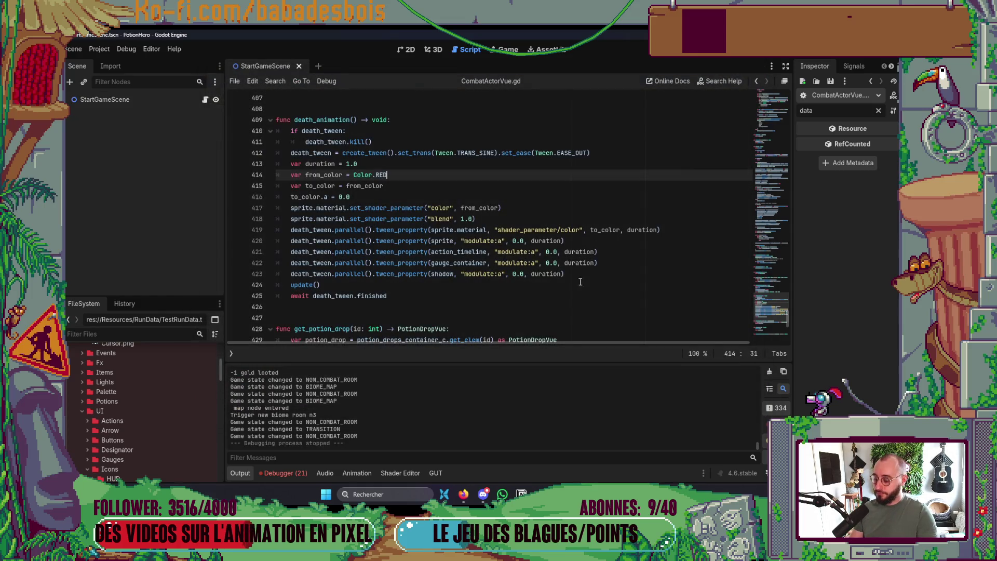
key("F5")
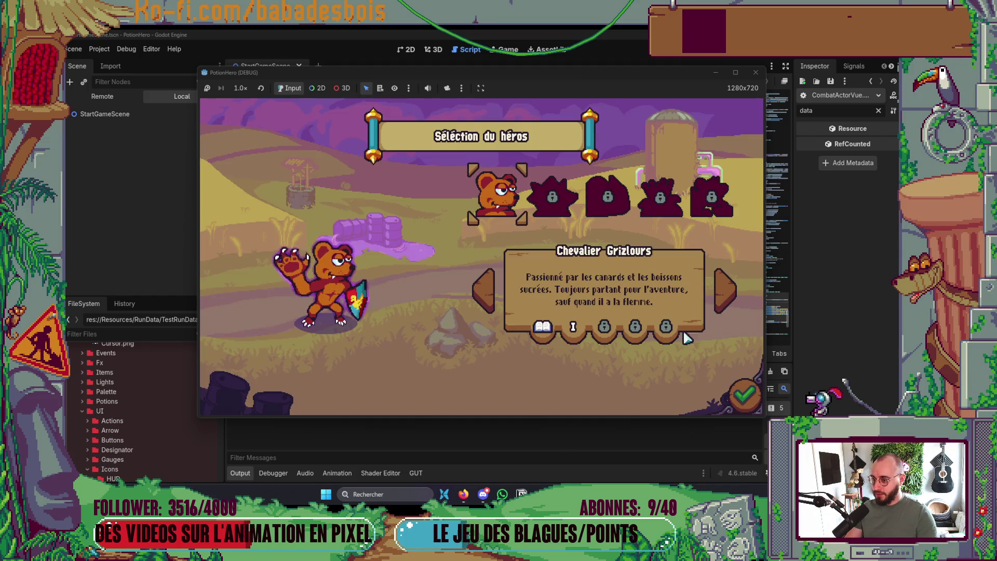
Confirm the hero, start the Tutoriel adventure, skip its dialogue and enter the next sword-node combat room.
left_click(741, 392)
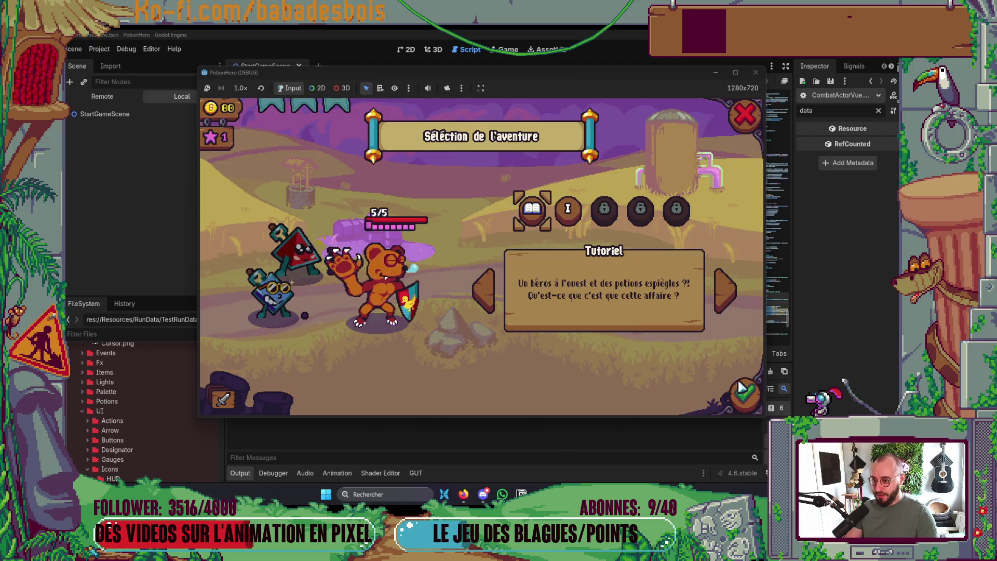
left_click(741, 390)
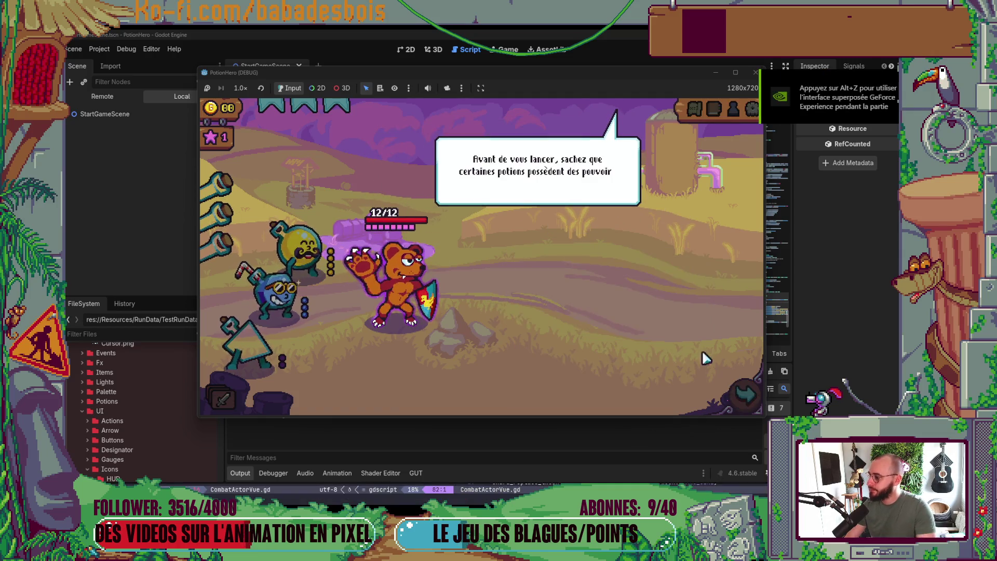
left_click(661, 291)
left_click(654, 284)
left_click(652, 282)
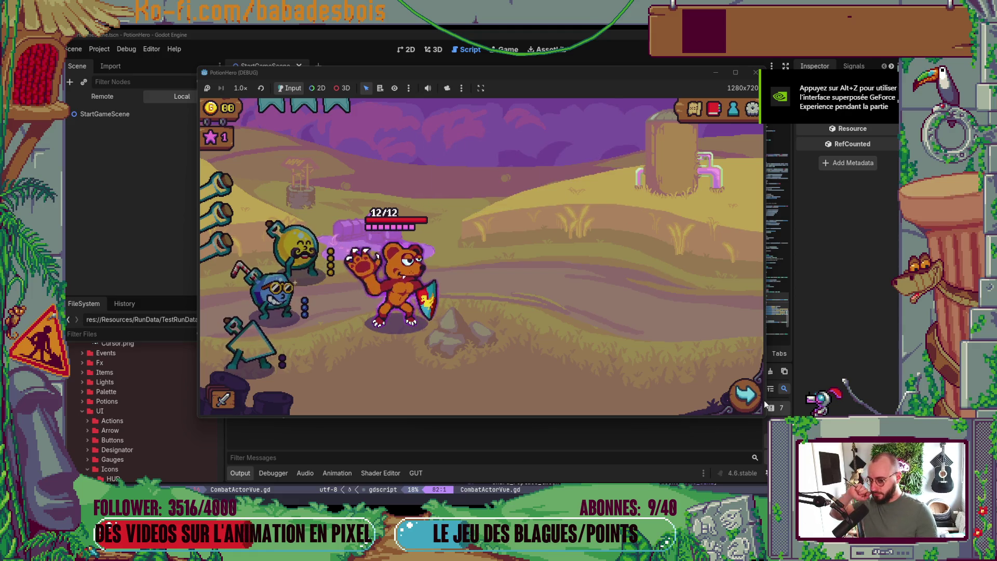
left_click(744, 394)
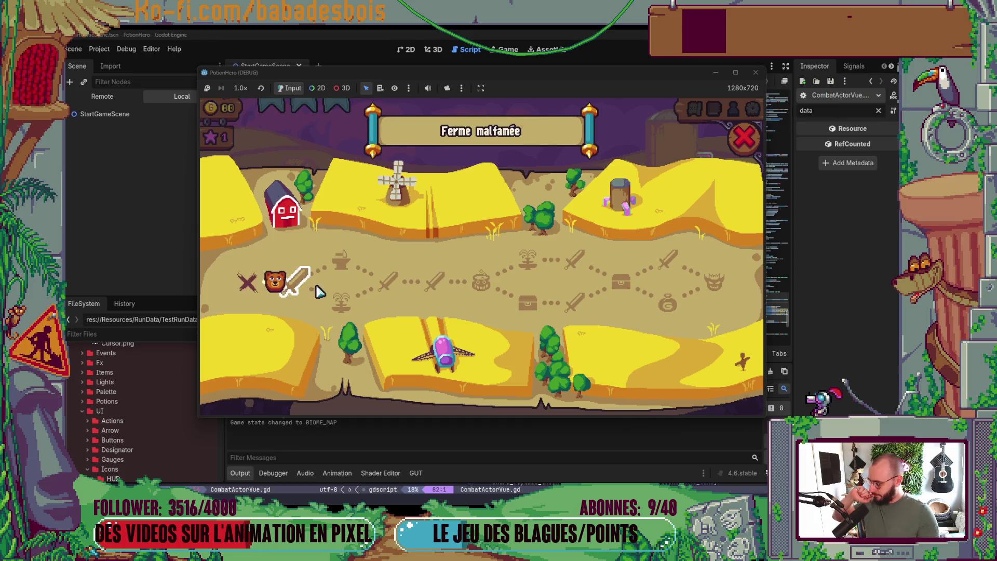
left_click(322, 289)
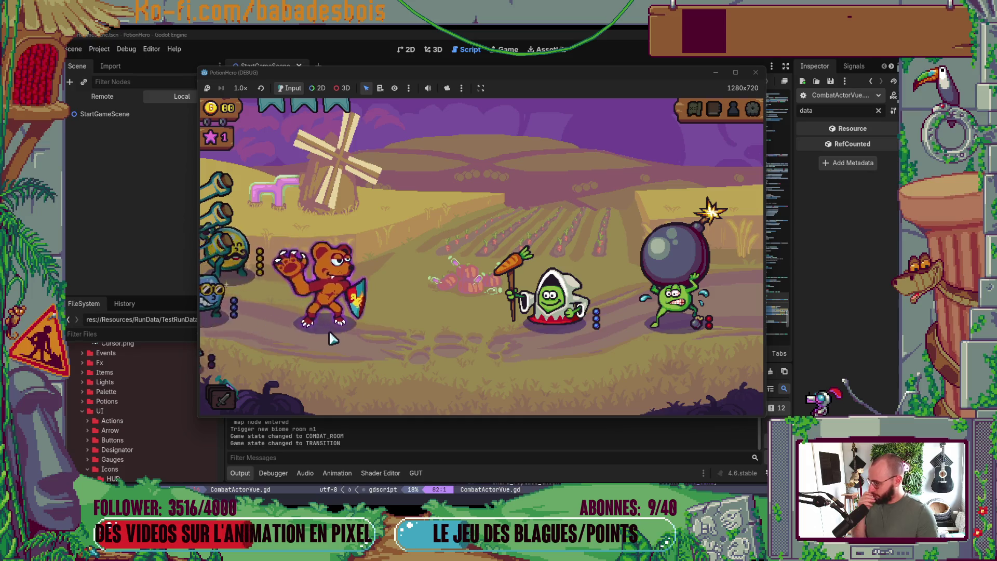
mouse_move(558, 365)
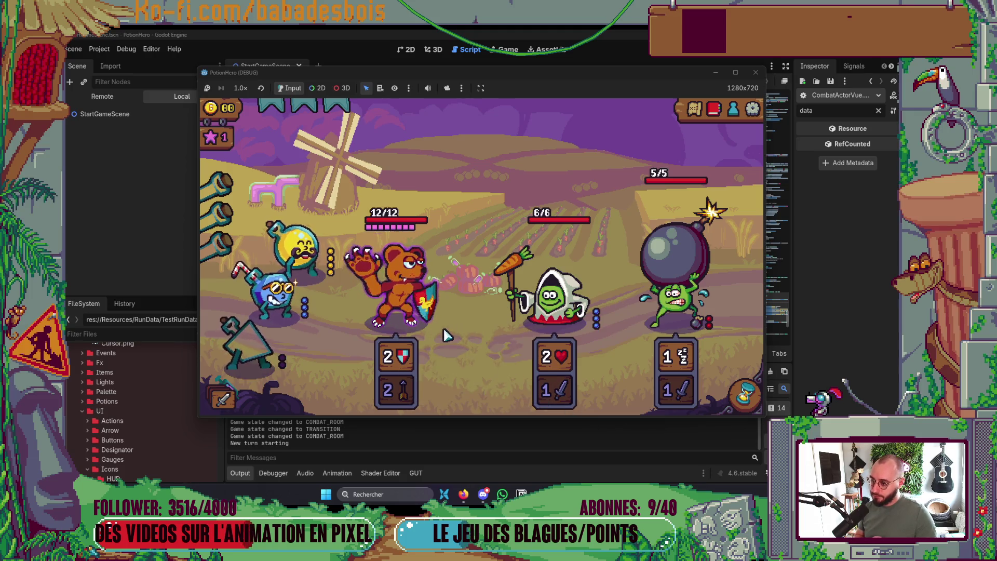
Use potion doses on the targets, raising the bear's attack to 4.
left_click(403, 300)
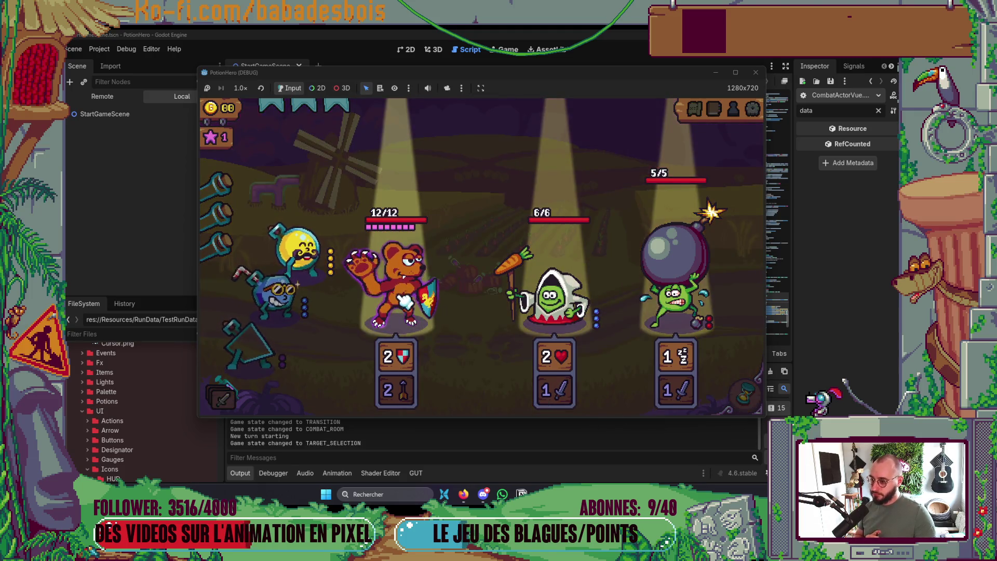
left_click(404, 301)
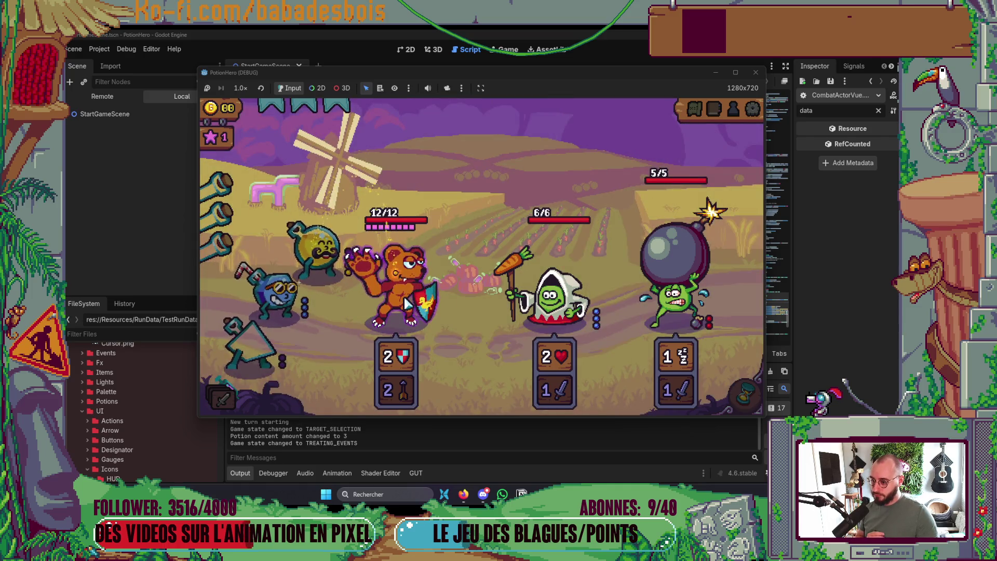
left_click(395, 304)
left_click(353, 312)
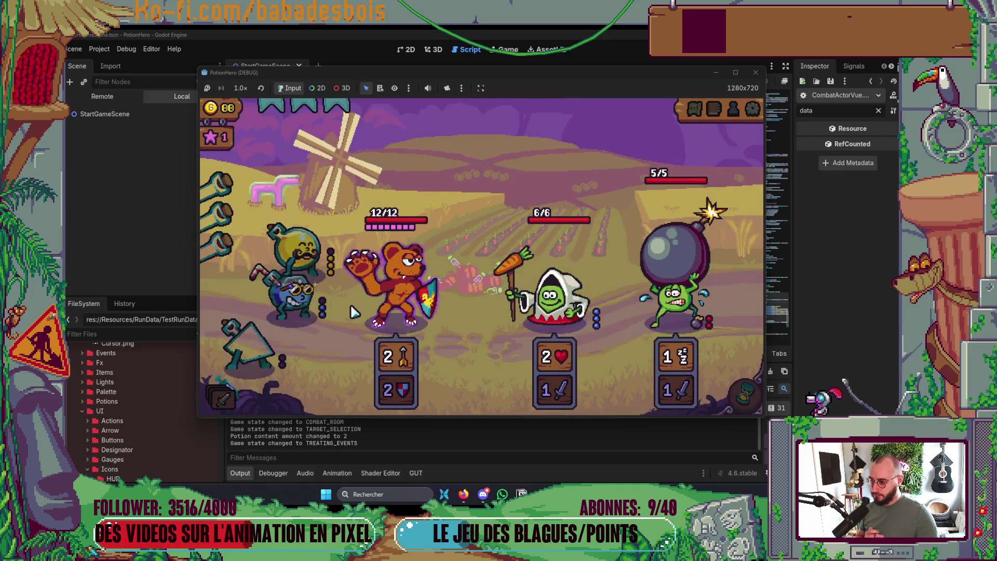
left_click(394, 312)
left_click(393, 311)
left_click(299, 312)
left_click(396, 310)
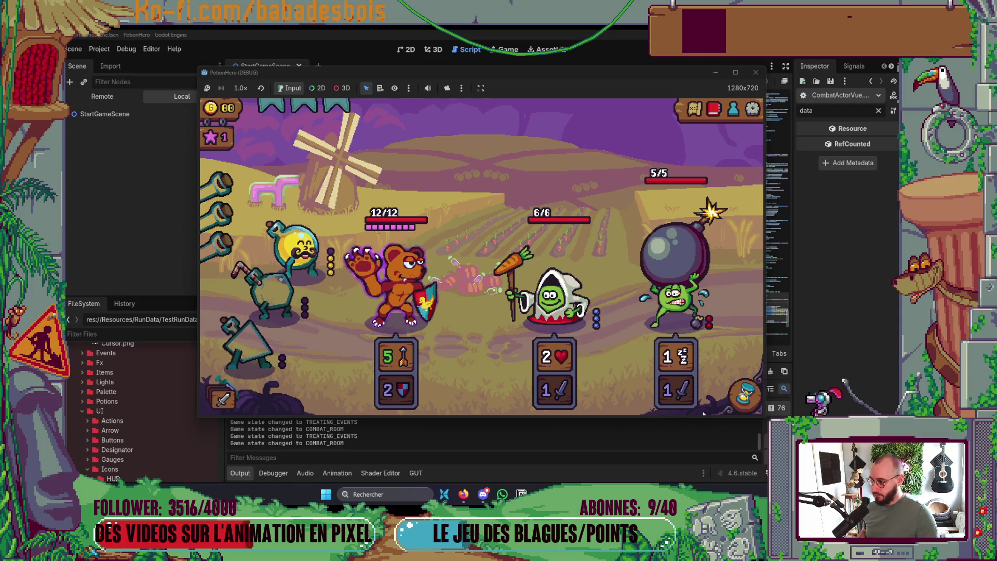
Pass the turn, then finish the fight by using the yellow potion on the bear.
left_click(738, 401)
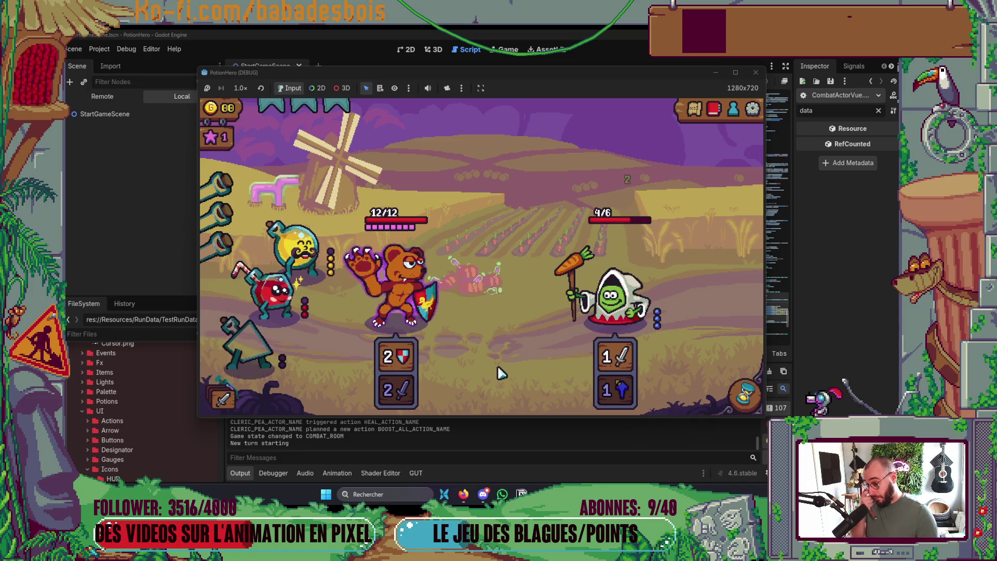
left_click(301, 250)
left_click(426, 337)
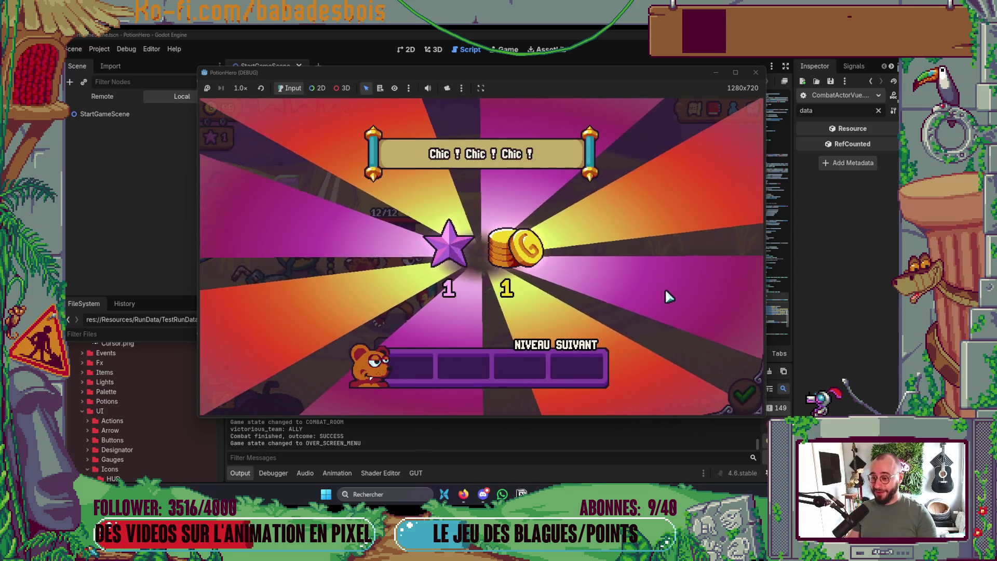
key("alt+Tab")
key("Tab")
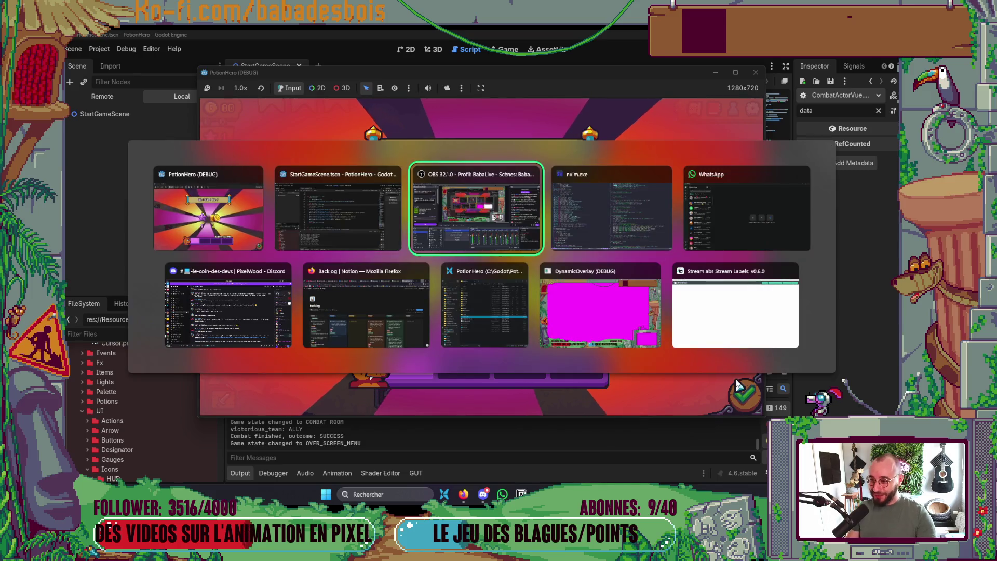
key("Tab")
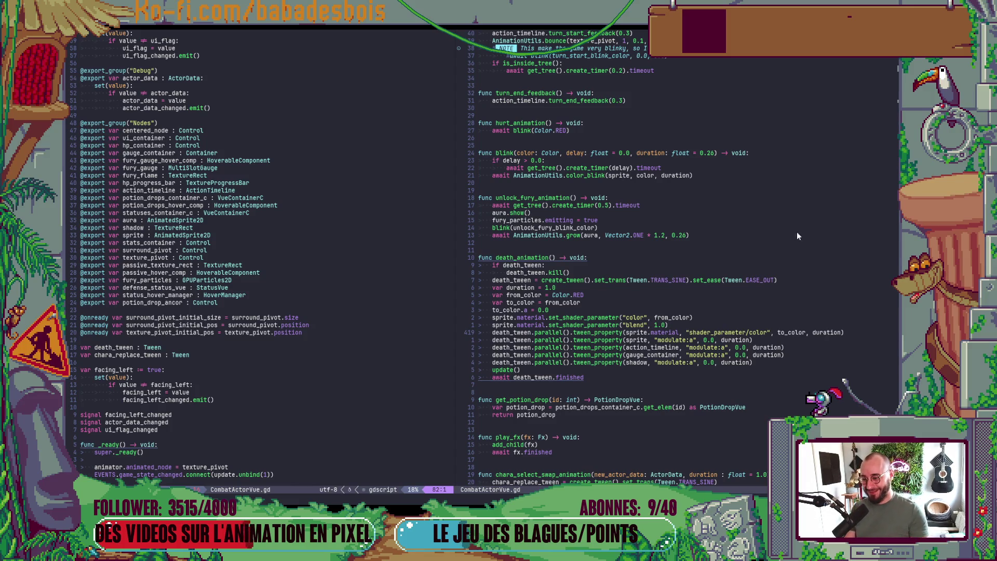
left_click(746, 302)
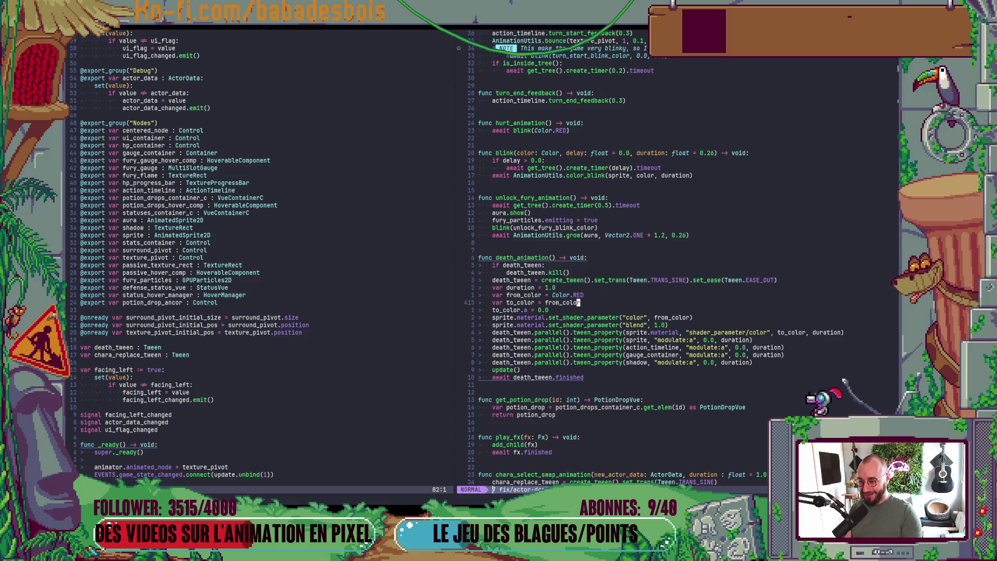
key("alt+Tab")
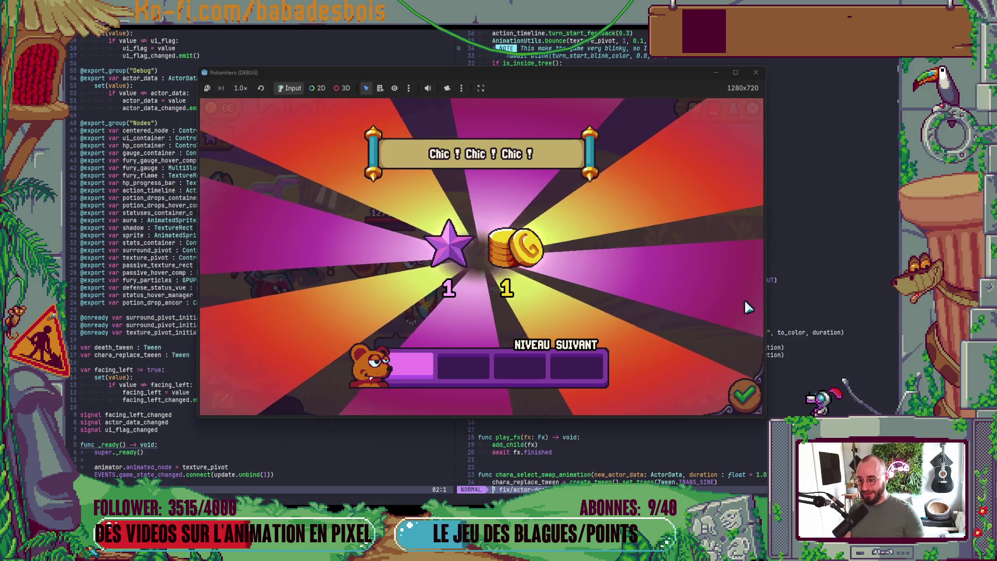
Collect the victory reward, travel to the fountain node and choose the potion-tubes refill.
left_click(748, 398)
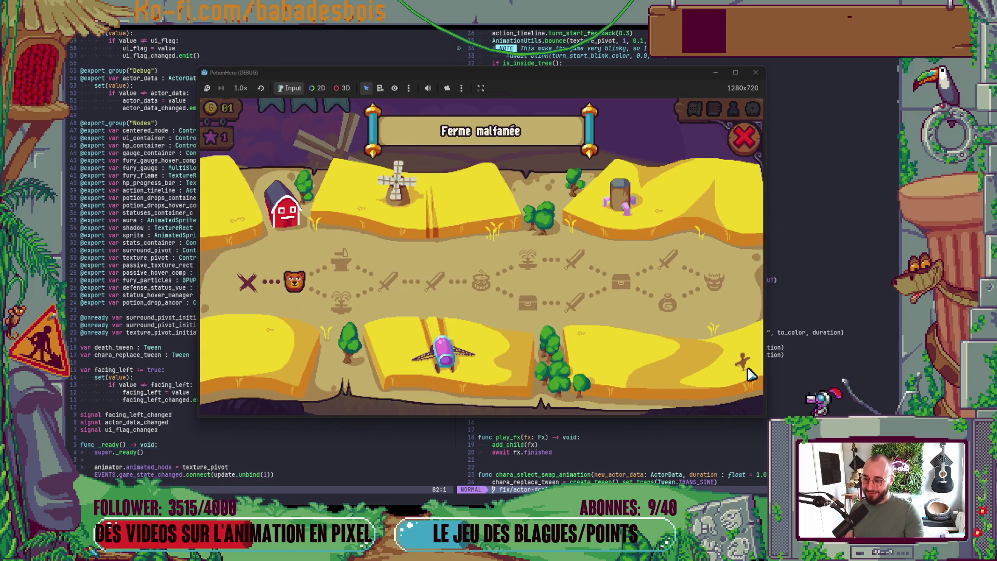
left_click(341, 299)
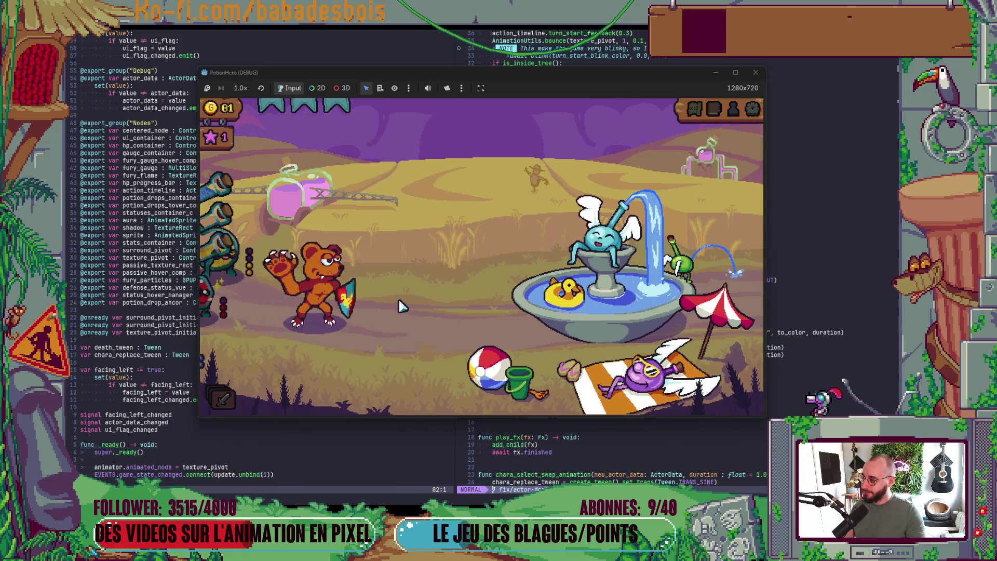
mouse_move(403, 288)
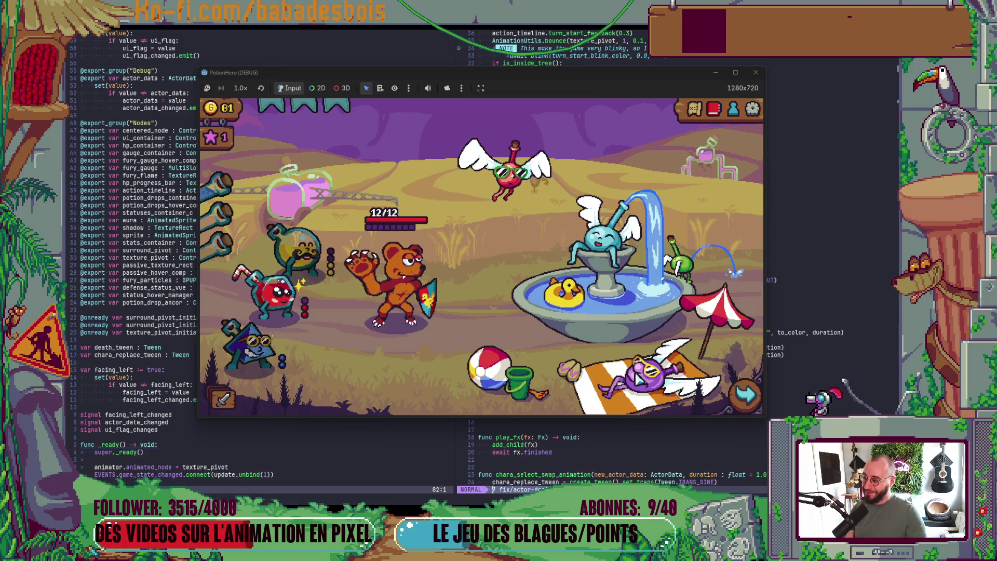
left_click(631, 310)
left_click(642, 254)
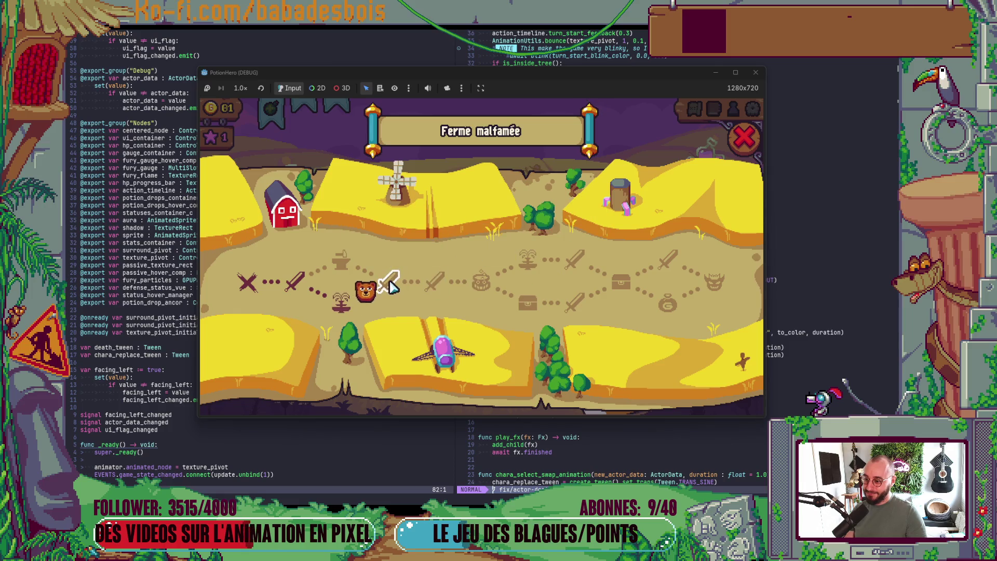
Enter the next sword node, win the fight by ending turns, dismiss the victory screen and stop the game.
left_click(390, 285)
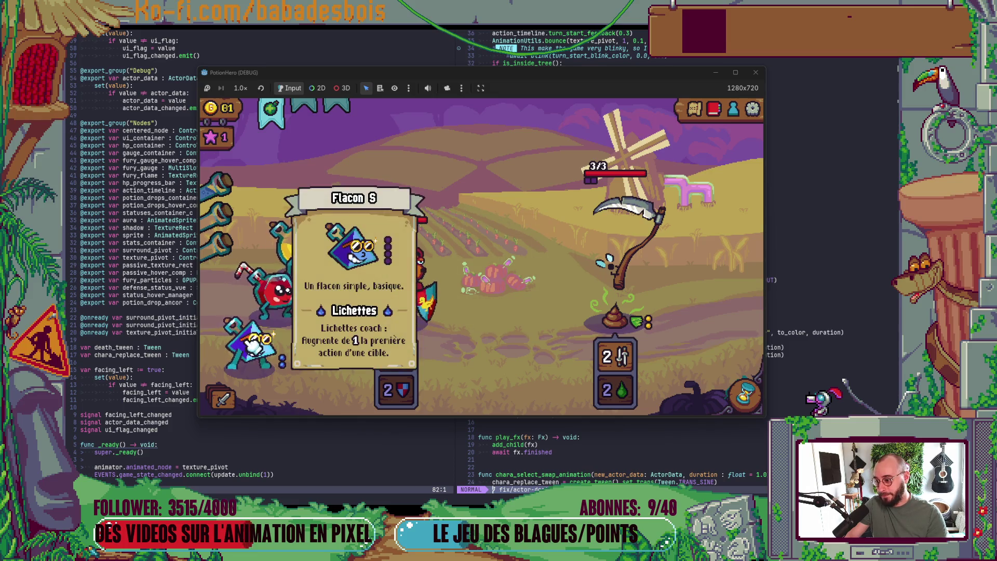
key("space")
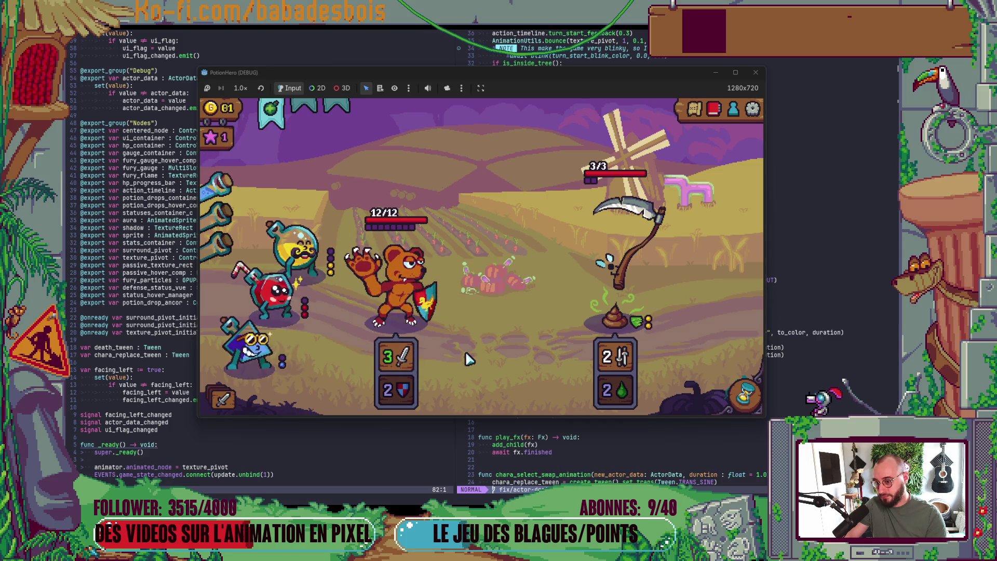
left_click(738, 406)
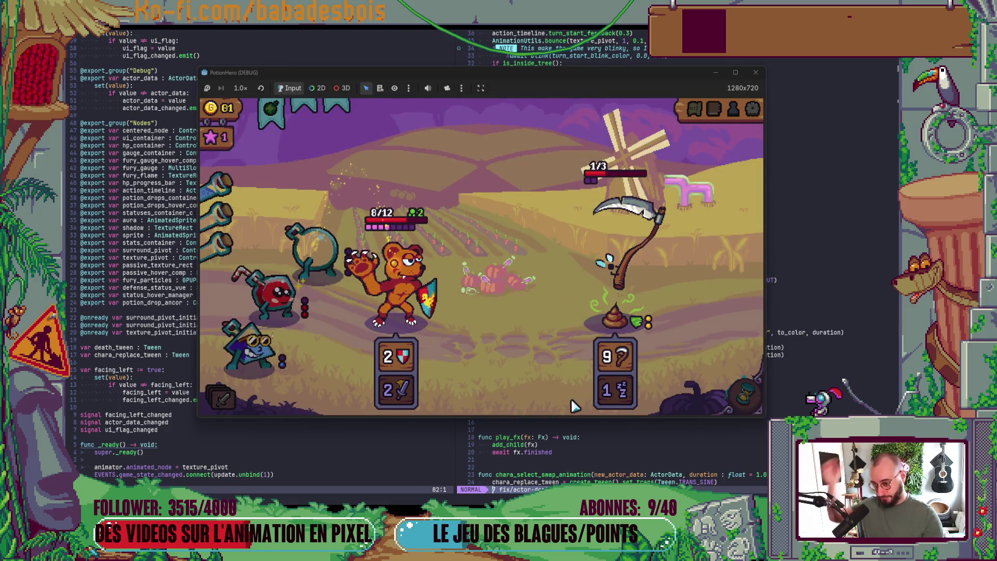
left_click(745, 396)
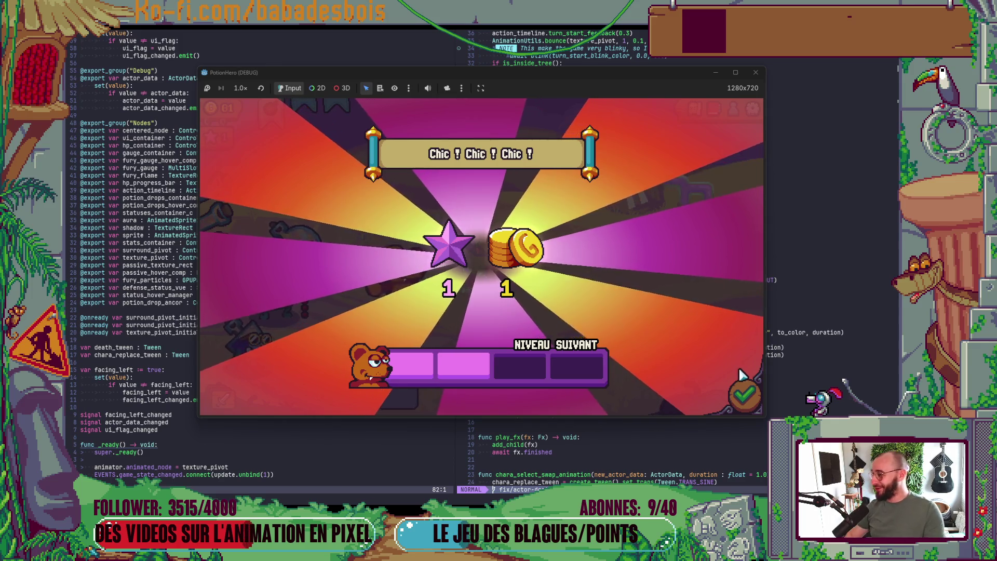
left_click(748, 397)
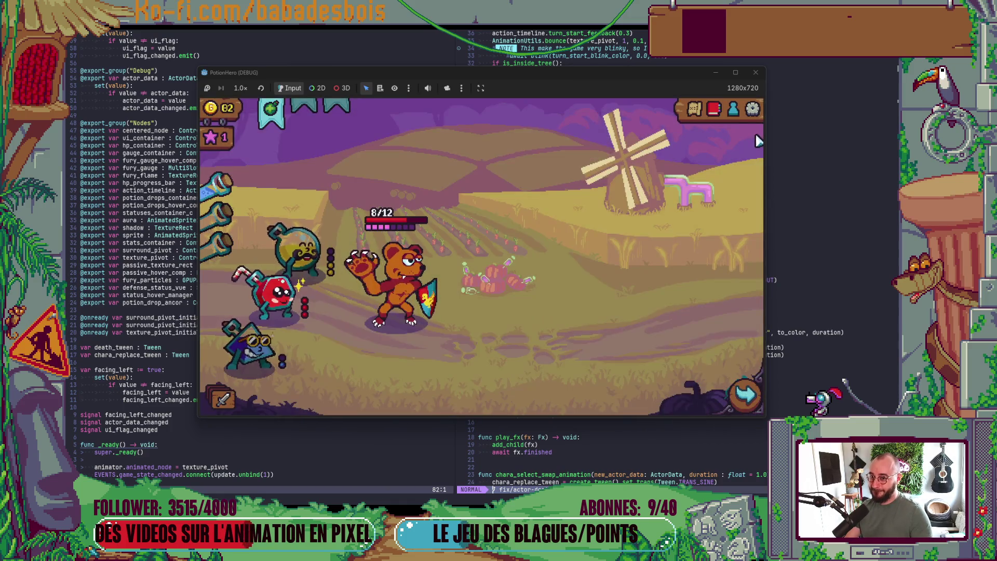
left_click(755, 74)
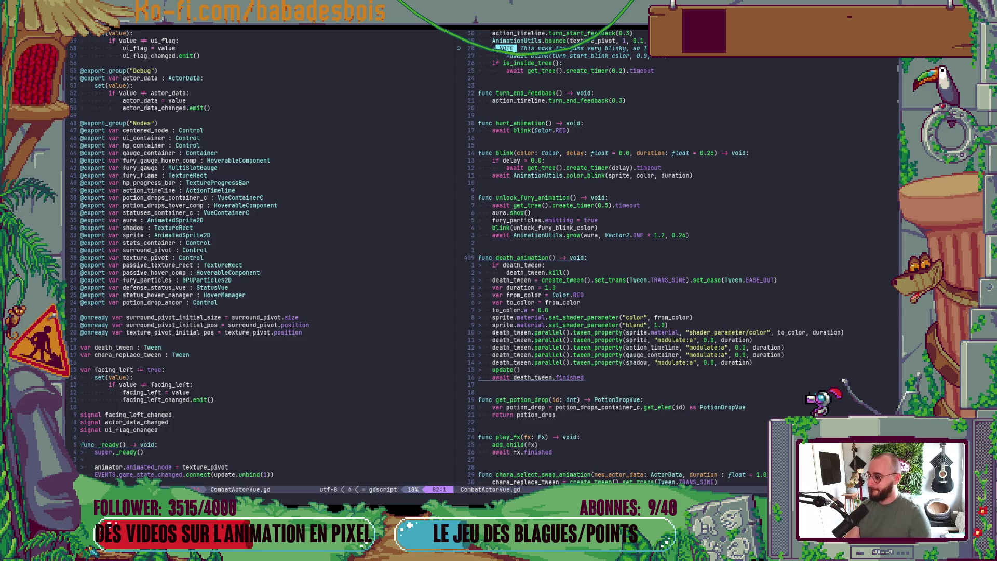
Check the two debugger errors, collapse the panel, switch to 2D view, then bring up the Notion Backlog.
key("alt+Tab")
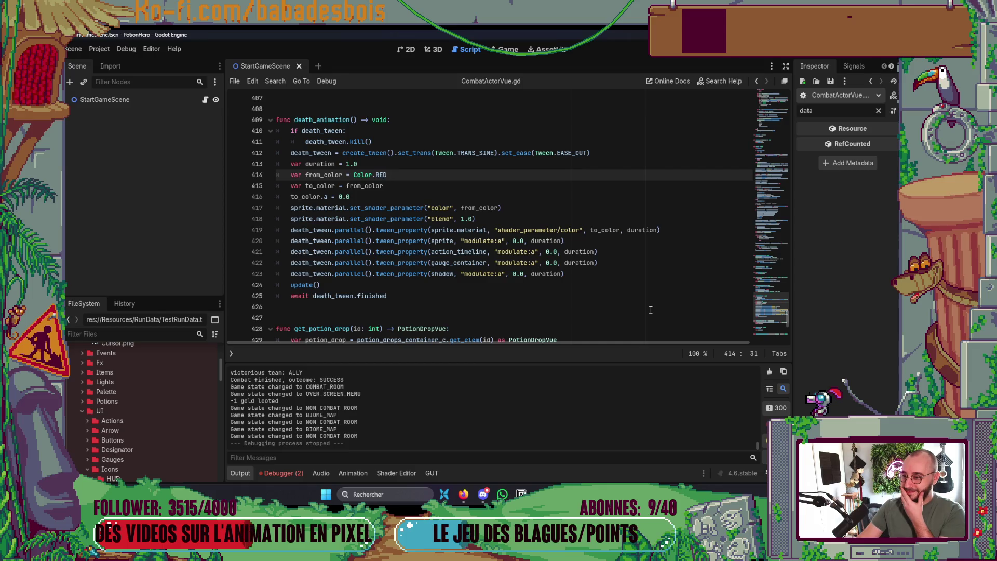
left_click(284, 472)
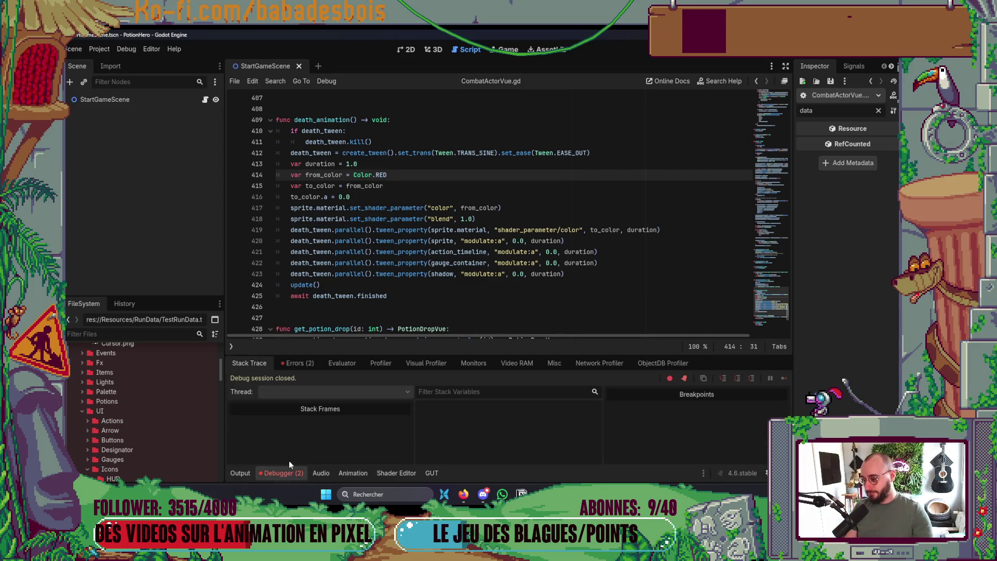
left_click(294, 363)
left_click(294, 473)
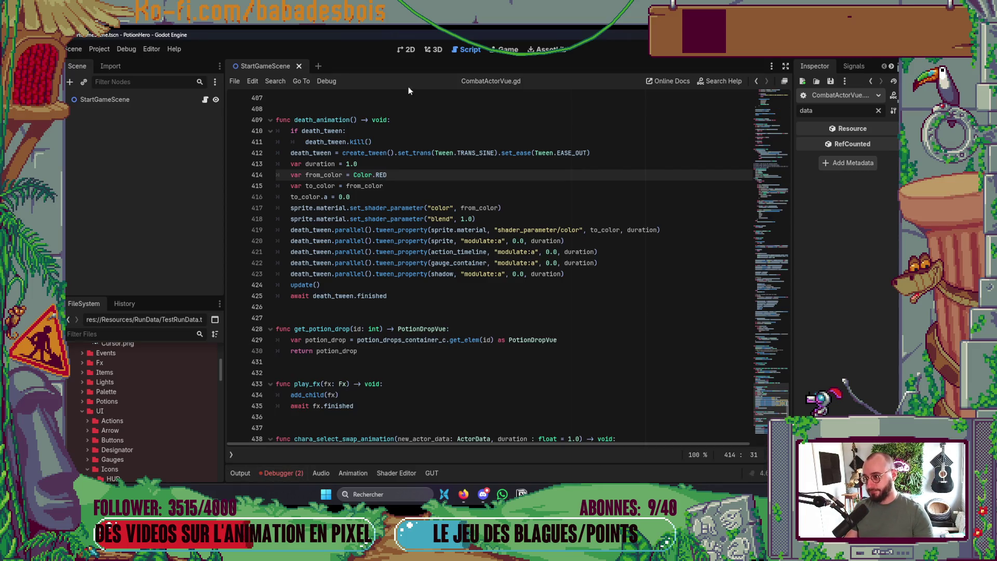
left_click(403, 48)
key("alt+Tab")
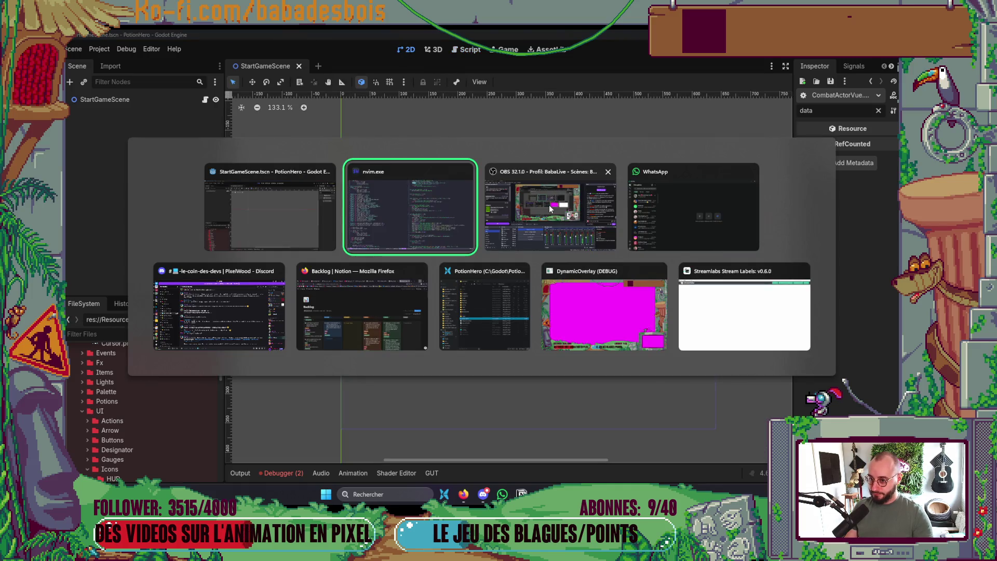
left_click(364, 307)
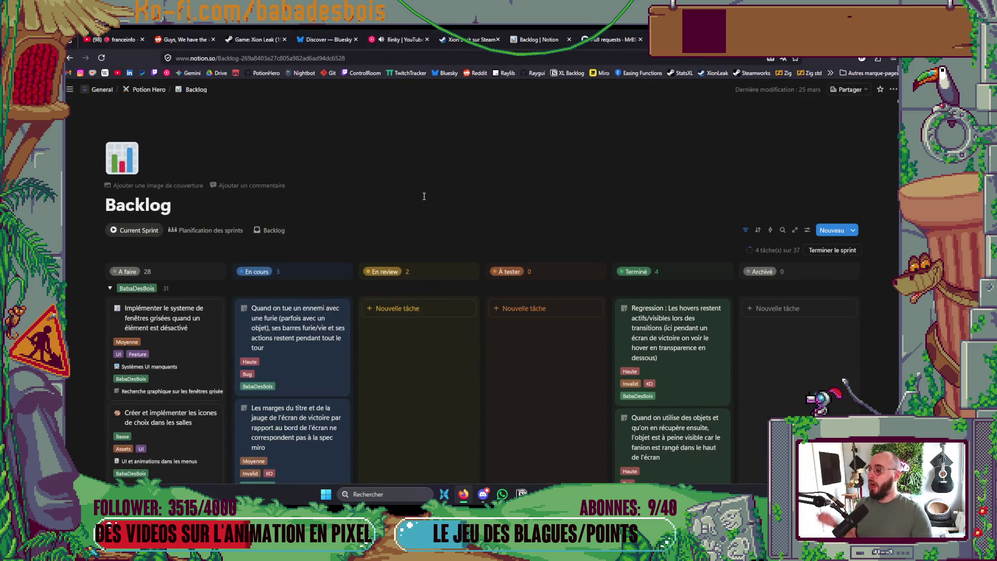
Drag the 'Quand on tue un ennemi…' fury bars bug card from En cours into En review.
scroll(424, 196, "down", 3)
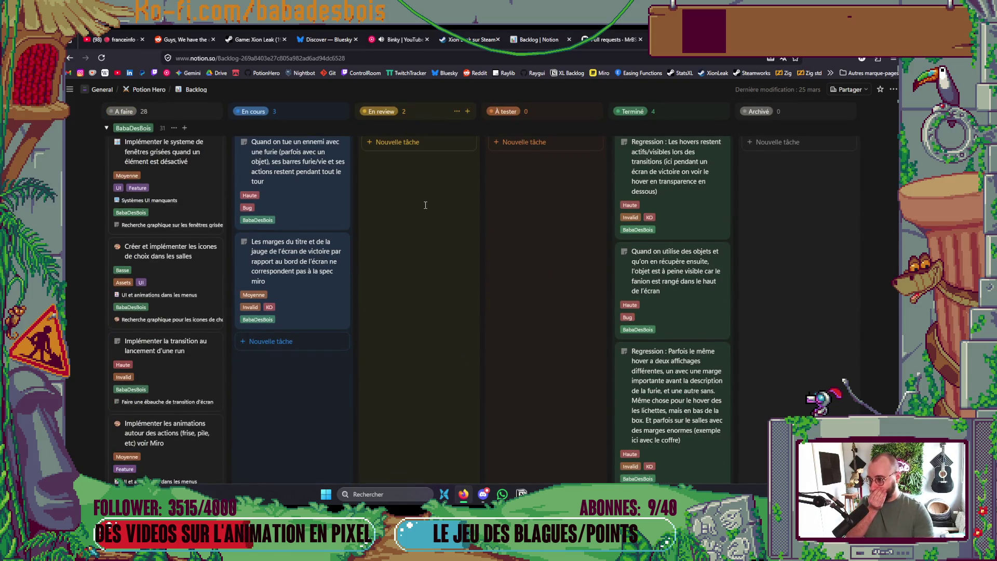
scroll(425, 205, "down", 2)
scroll(423, 213, "up", 4)
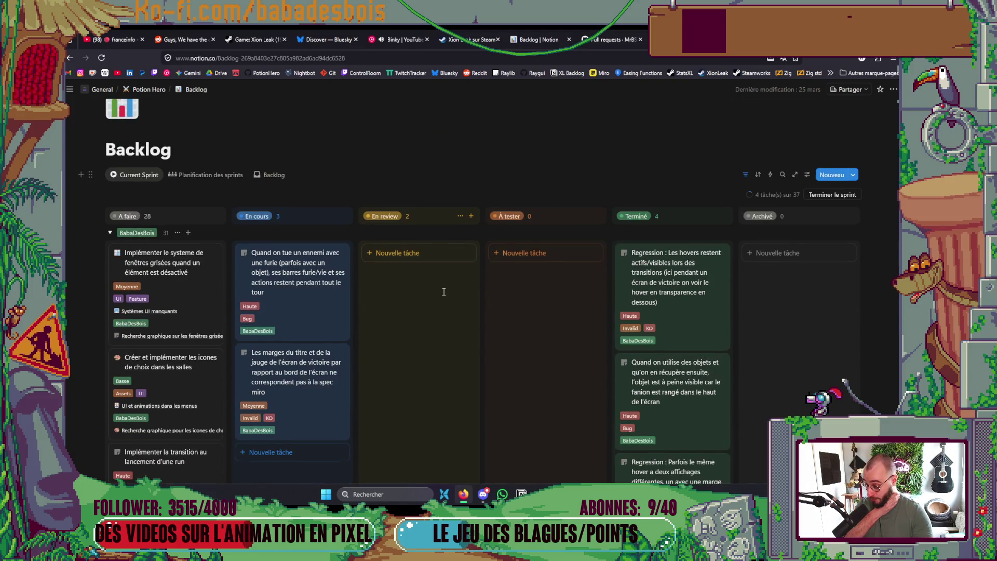
mouse_move(335, 305)
left_mouse_down()
mouse_move(532, 311)
mouse_move(467, 311)
mouse_move(484, 329)
left_mouse_up()
key("alt+Tab")
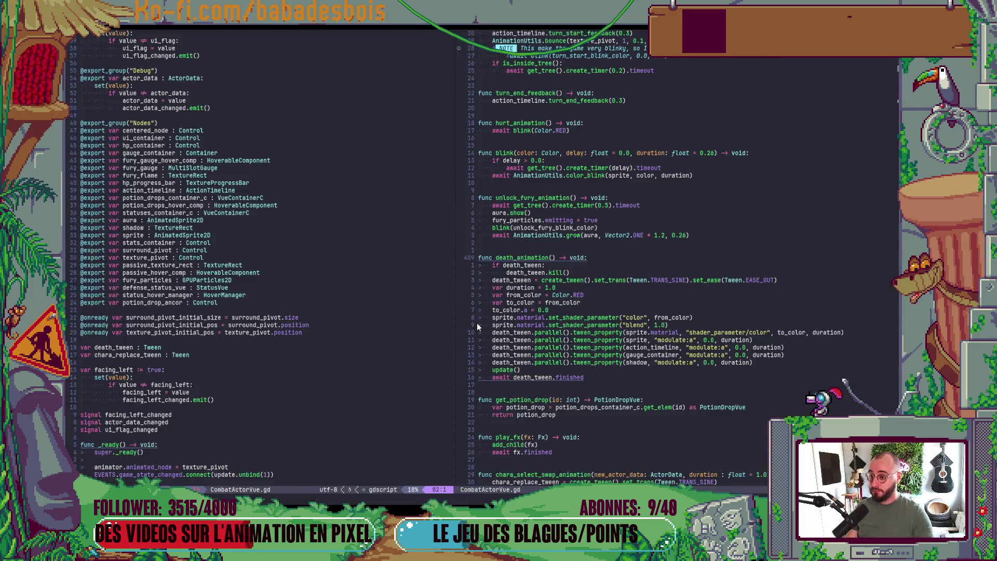
scroll(576, 301, "down", 10)
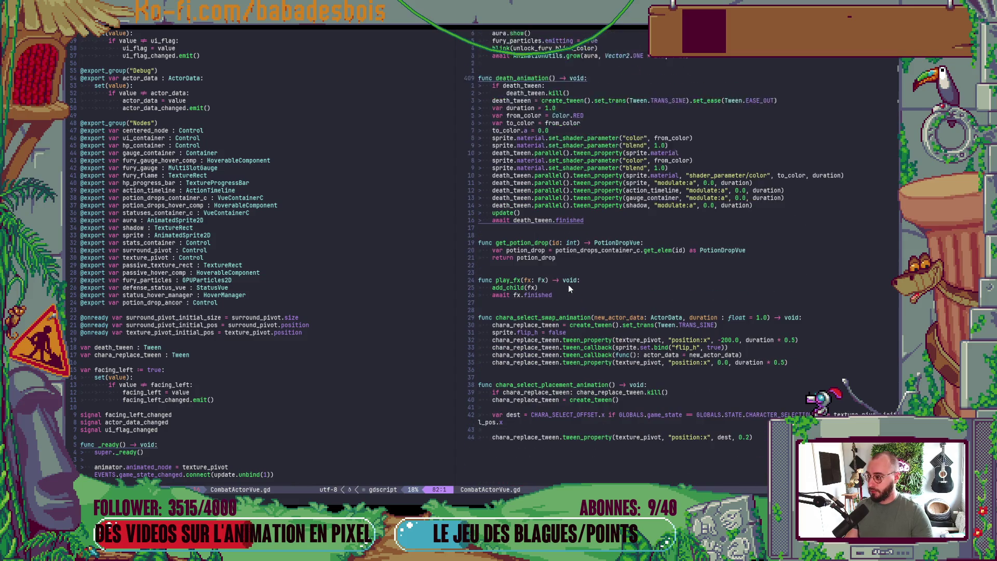
key("alt+Tab")
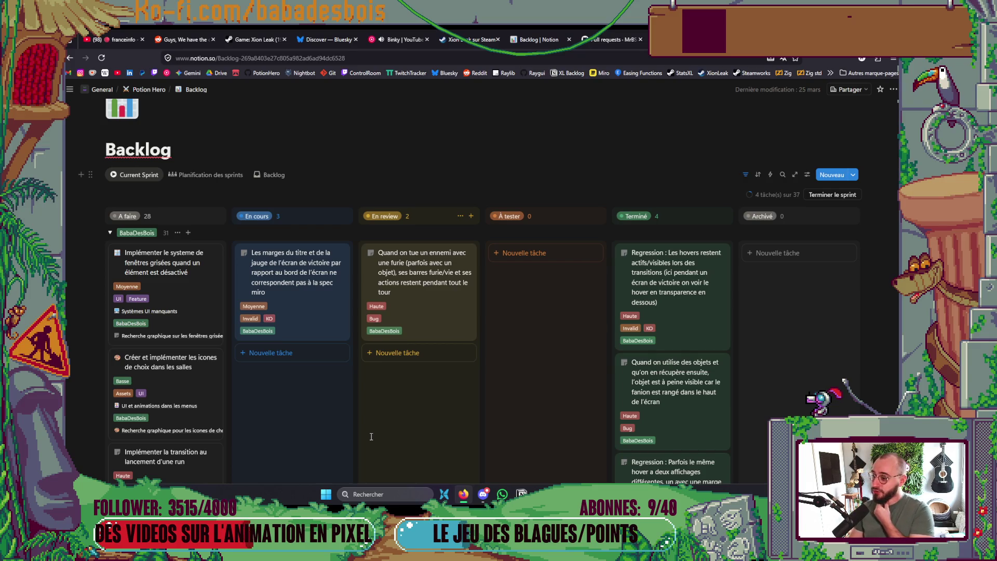
key("alt+Tab")
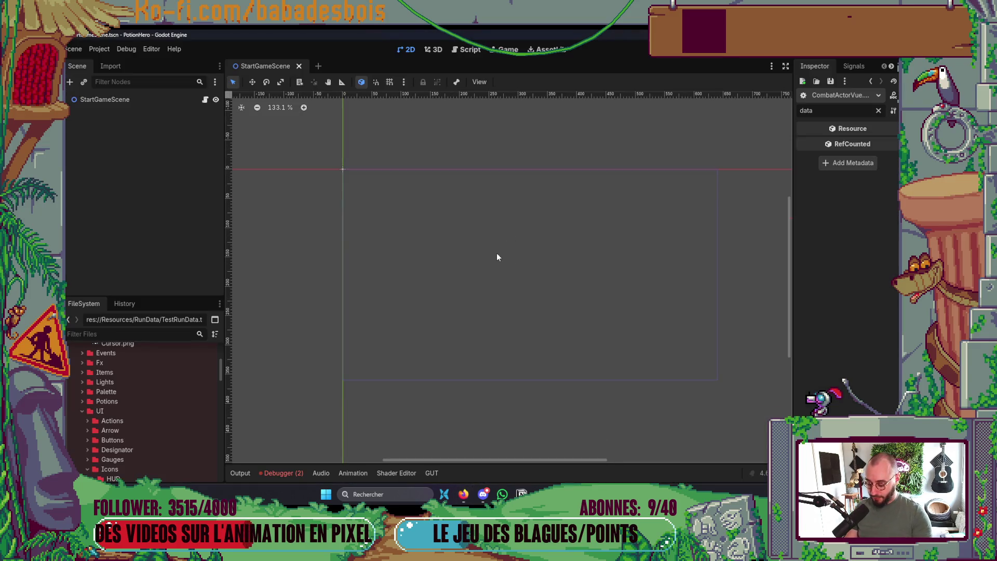
Open the VictoryScreen.tscn scene through the quick scene picker.
key("ctrl+shift+o")
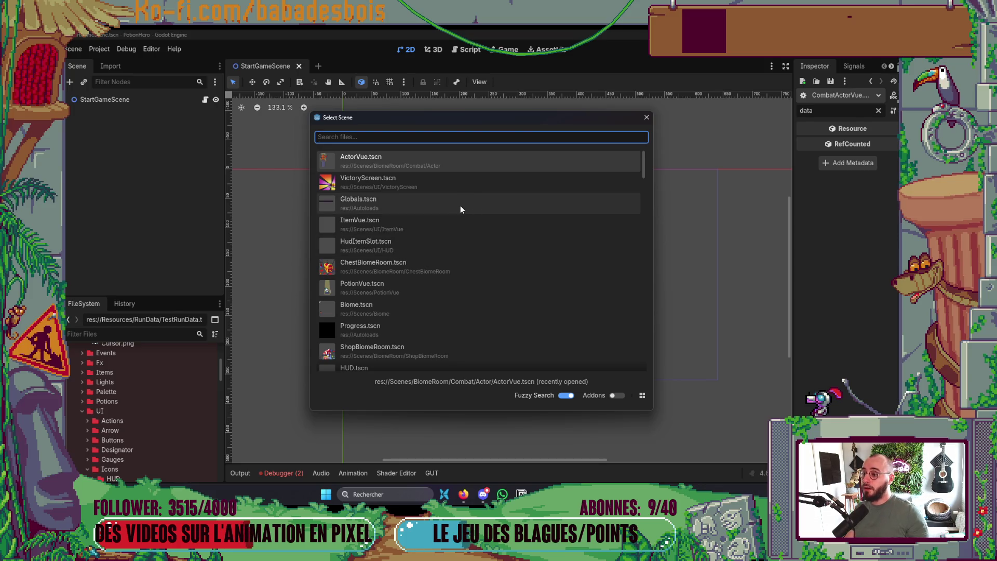
double_click(452, 185)
scroll(562, 248, "up", 1)
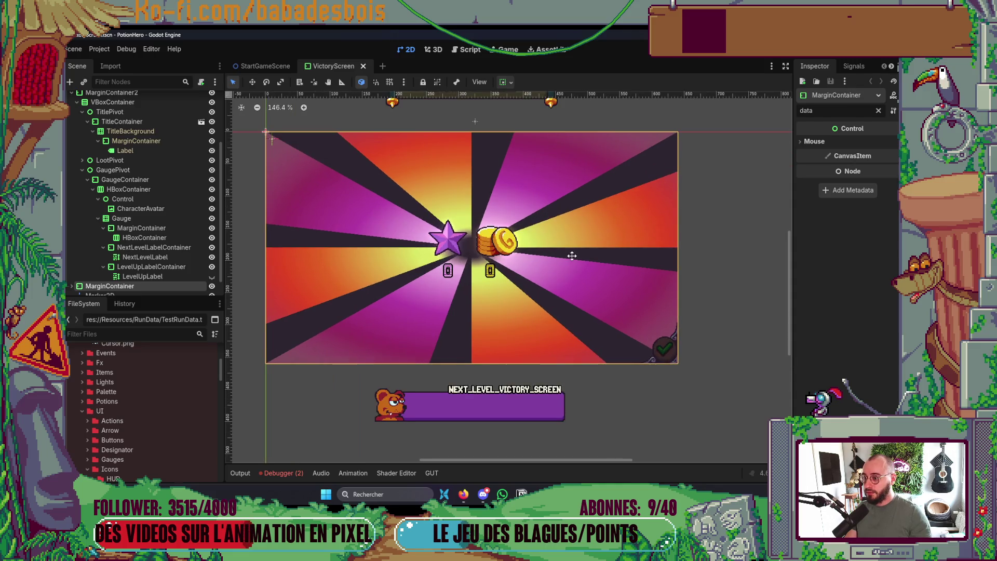
Show the PotionHero repository's closed pull requests on GitHub in Firefox.
key("alt+Tab")
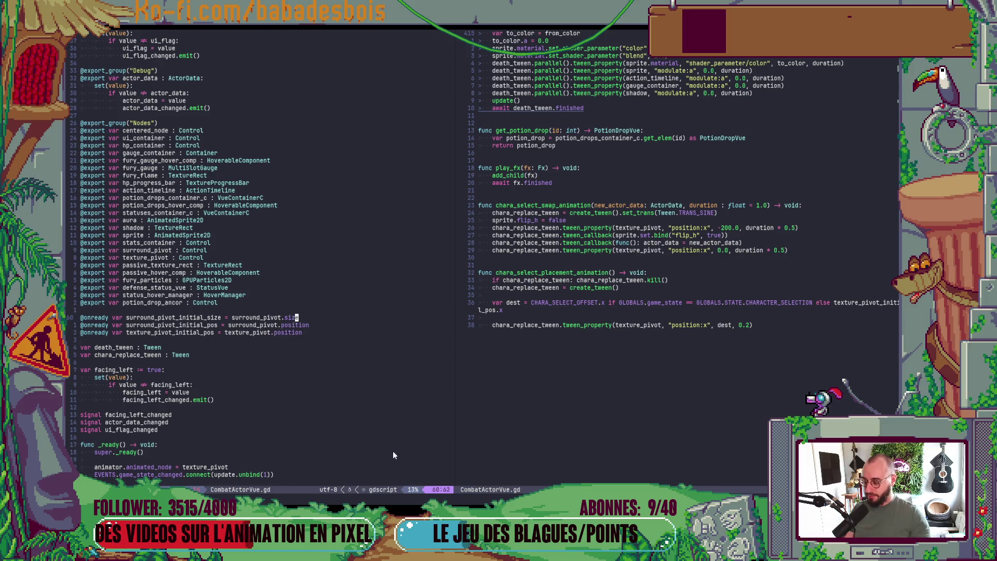
key("alt+Tab")
key("alt+Tab")
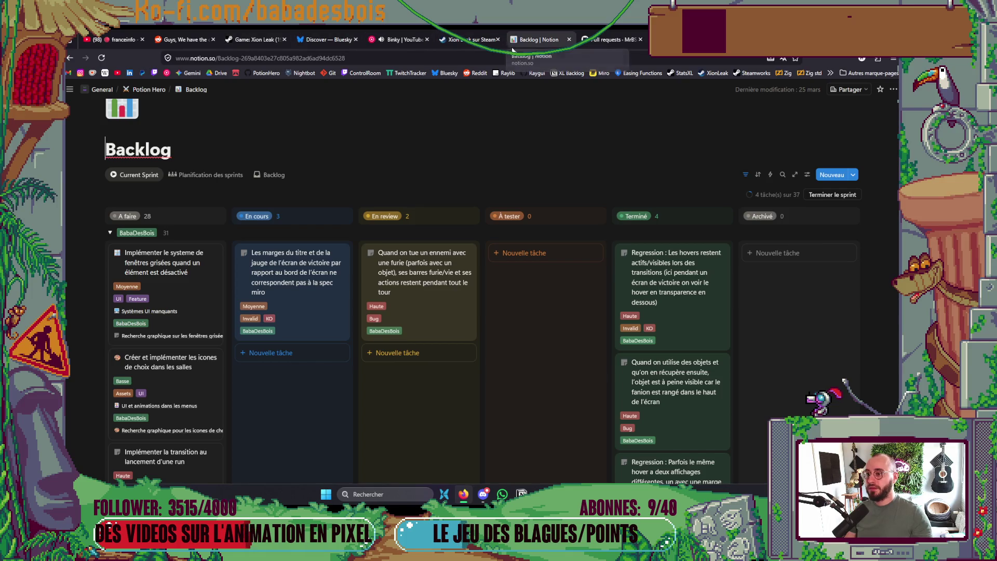
left_click(628, 42)
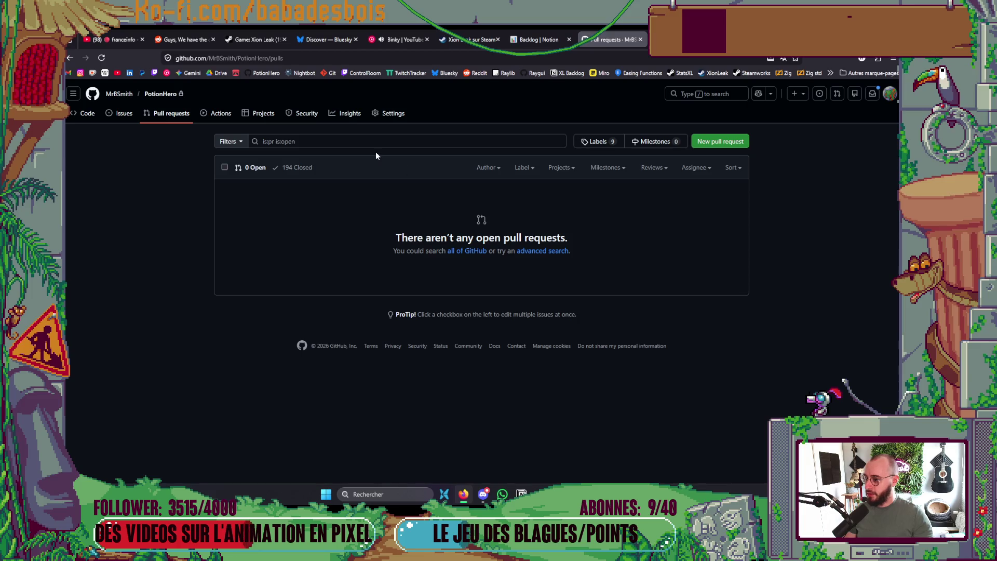
left_click(311, 172)
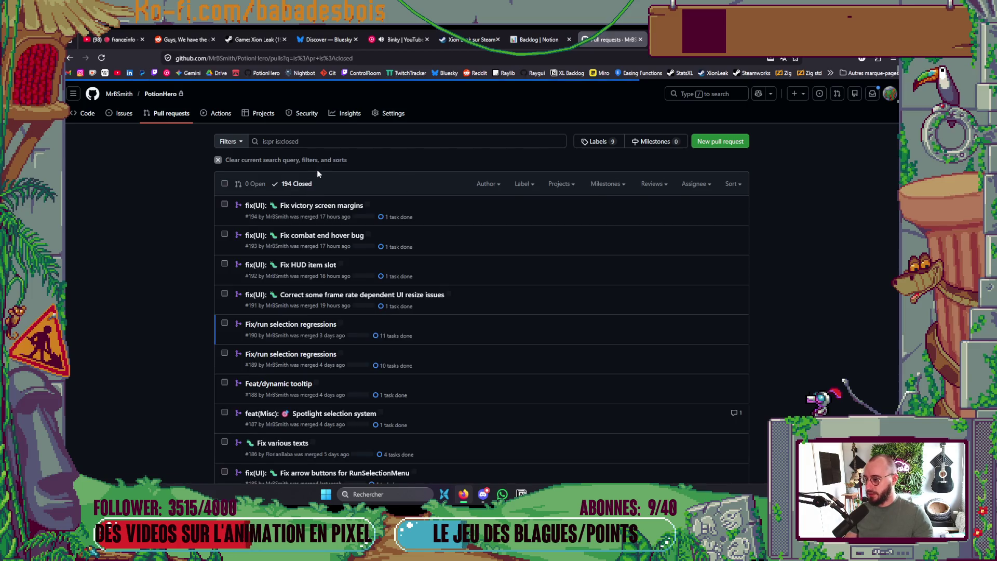
Review the changed files of PR #194 'Fix victory screen margins', then save the VictoryScreen scene in Godot.
left_click(672, 216)
left_click(445, 199)
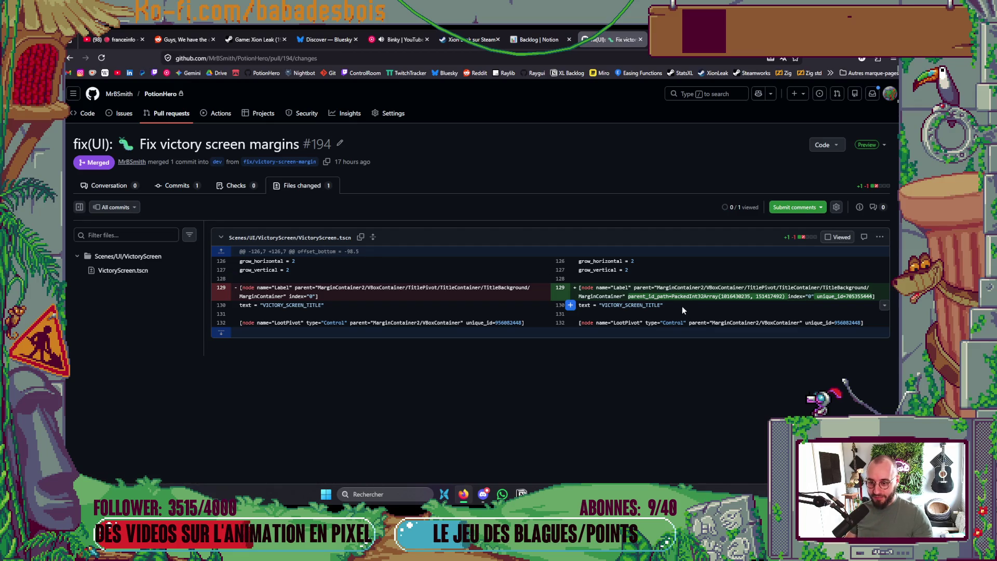
key("alt+Tab")
scroll(533, 336, "down", 3)
scroll(717, 211, "up", 2)
key("ctrl+s")
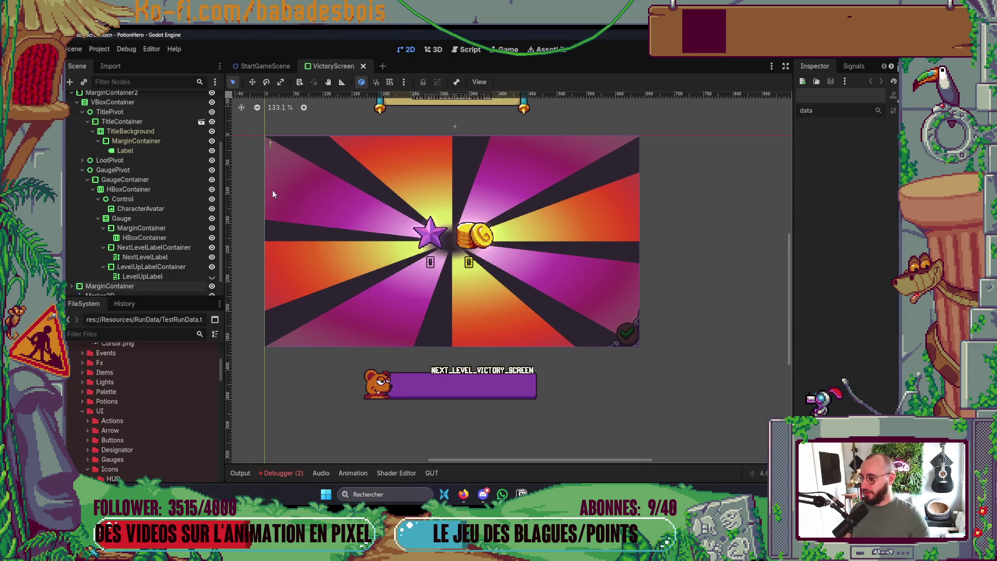
Expand the VictoryScreen scene tree and select MarginContainer2 to inspect its margins.
scroll(94, 273, "down", 1)
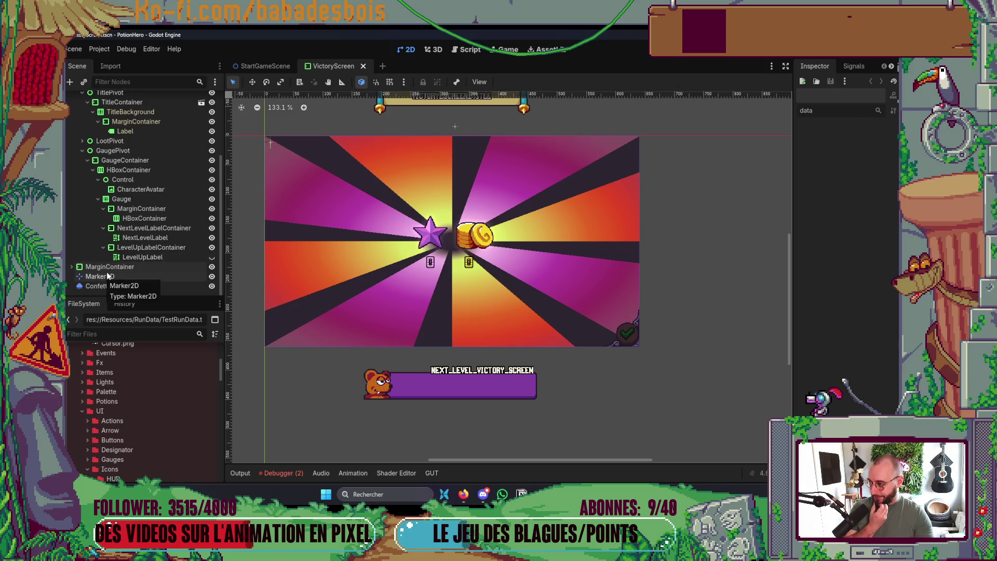
left_click(72, 266)
scroll(94, 270, "down", 2)
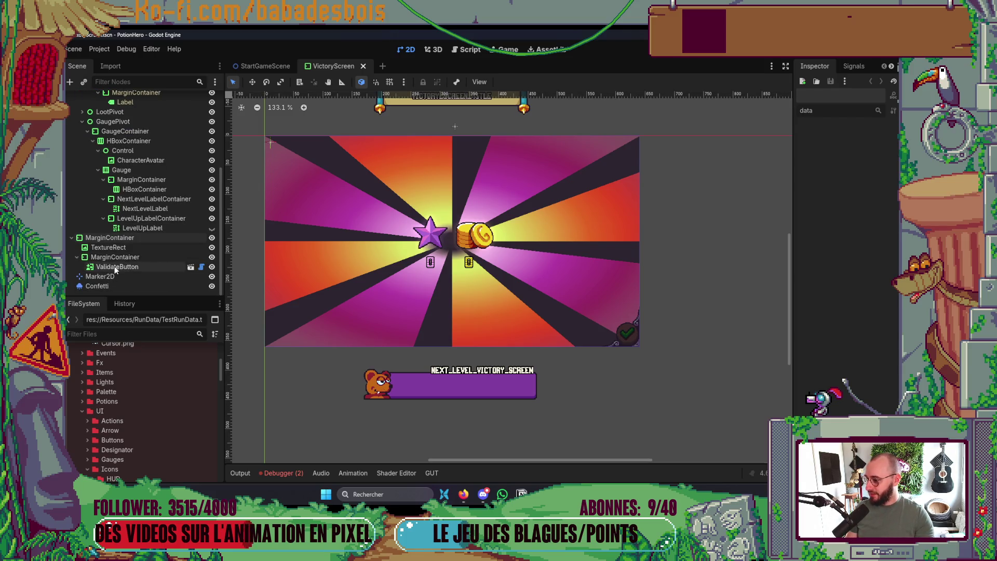
left_click(119, 258)
left_click(105, 239)
scroll(139, 238, "up", 3)
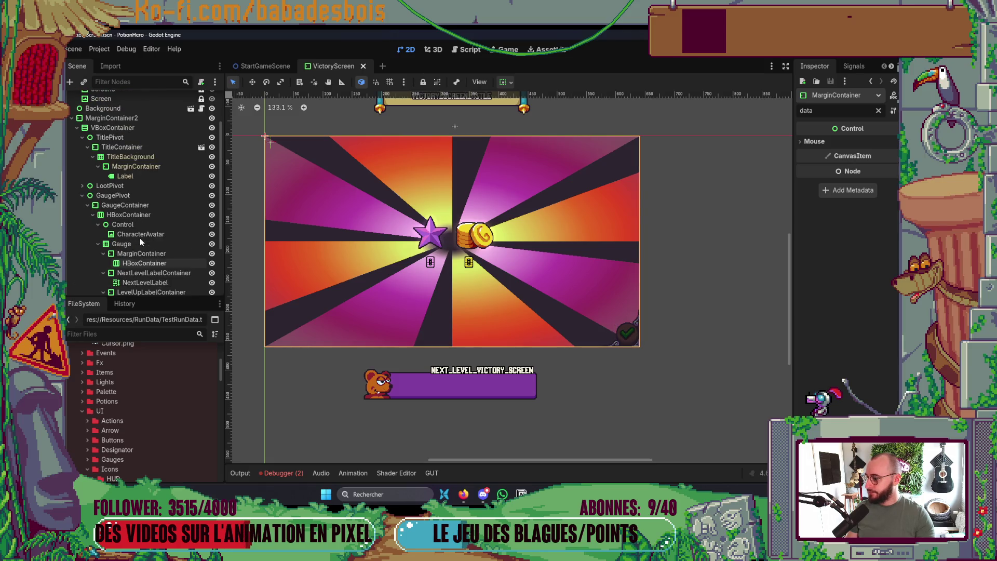
left_click(144, 206)
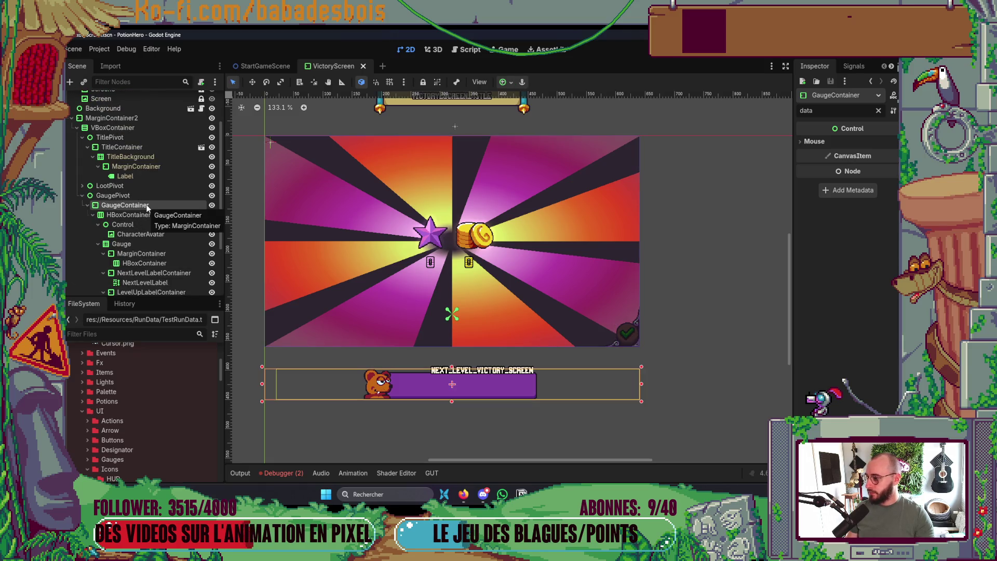
scroll(144, 208, "up", 2)
left_click(120, 167)
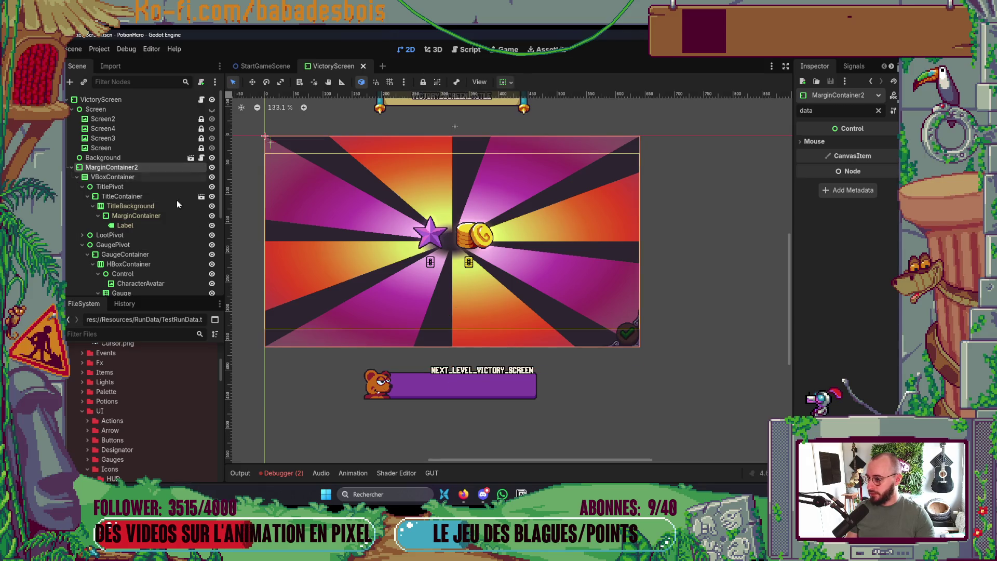
Change MarginContainer2's margin override from 30 to 10 and run the game to test it.
left_click(879, 112)
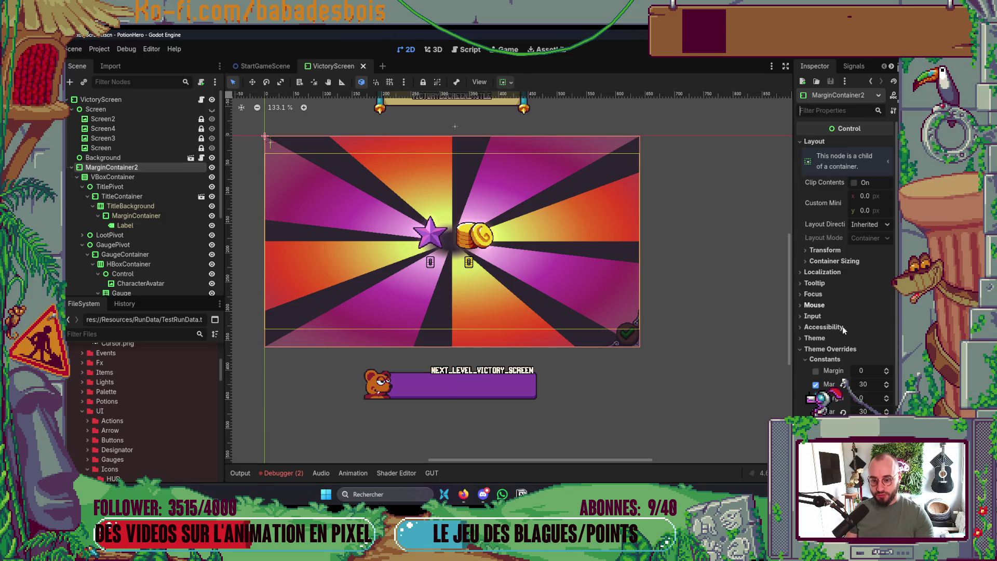
type("21")
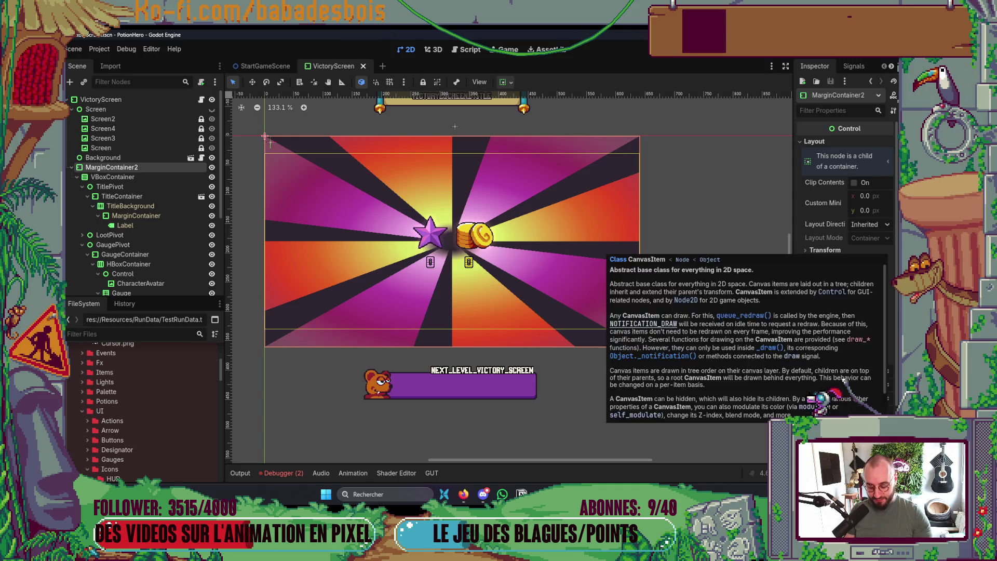
key("Return")
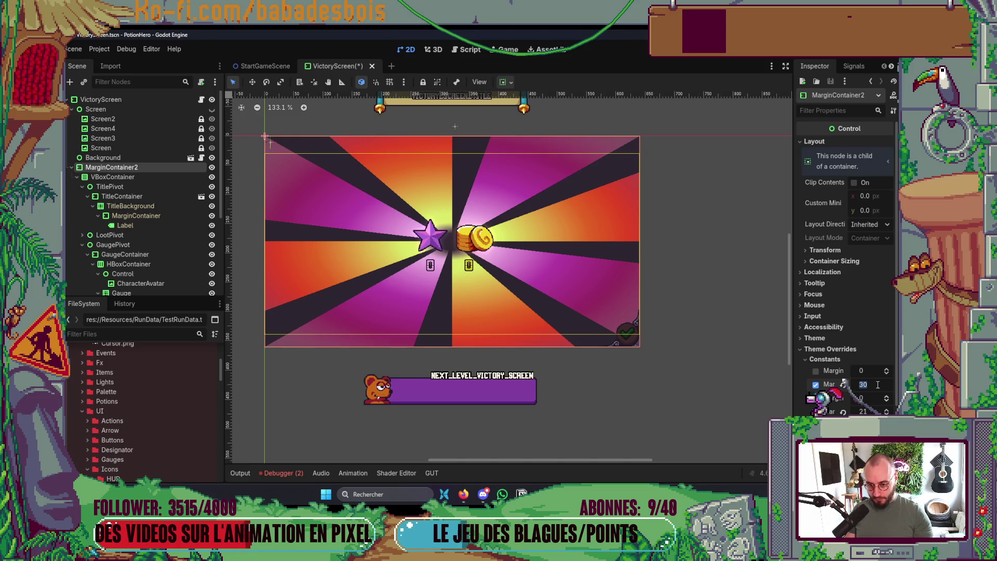
type("10")
key("Return")
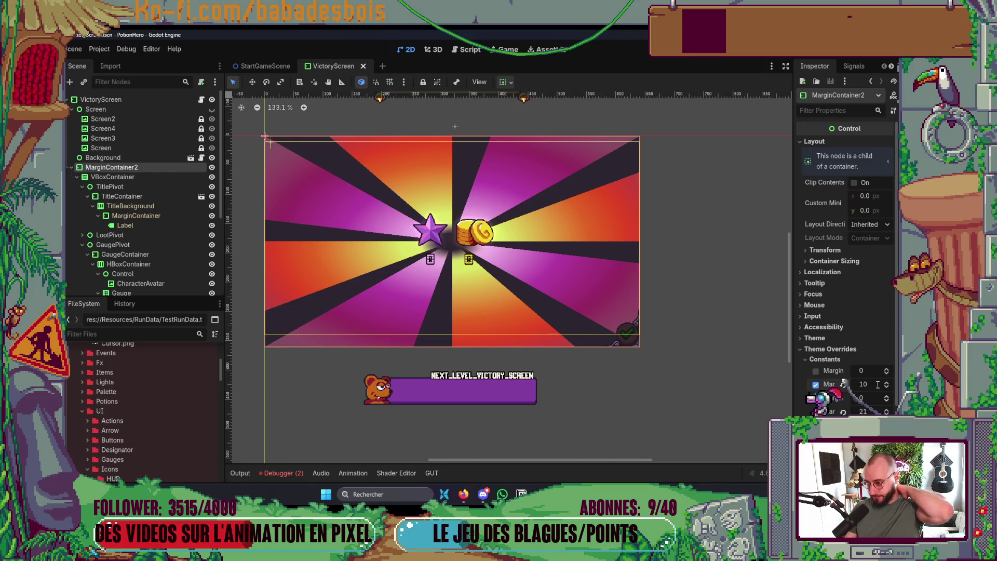
key("alt+Tab")
key("alt+shift+Tab")
key("F6")
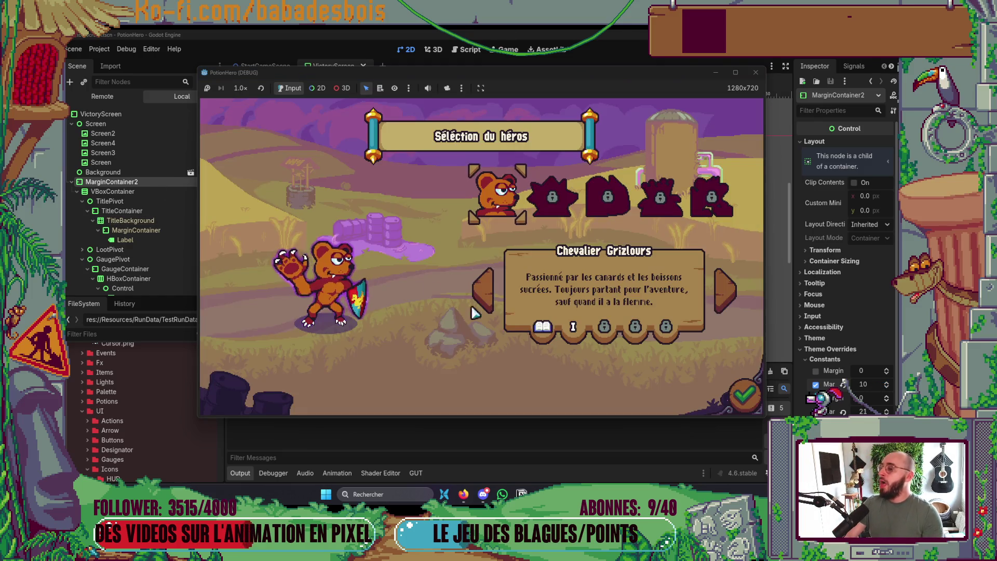
Confirm the bear hero, start the Tutoriel adventure, skip its dialogue and enter the first room.
left_click(748, 397)
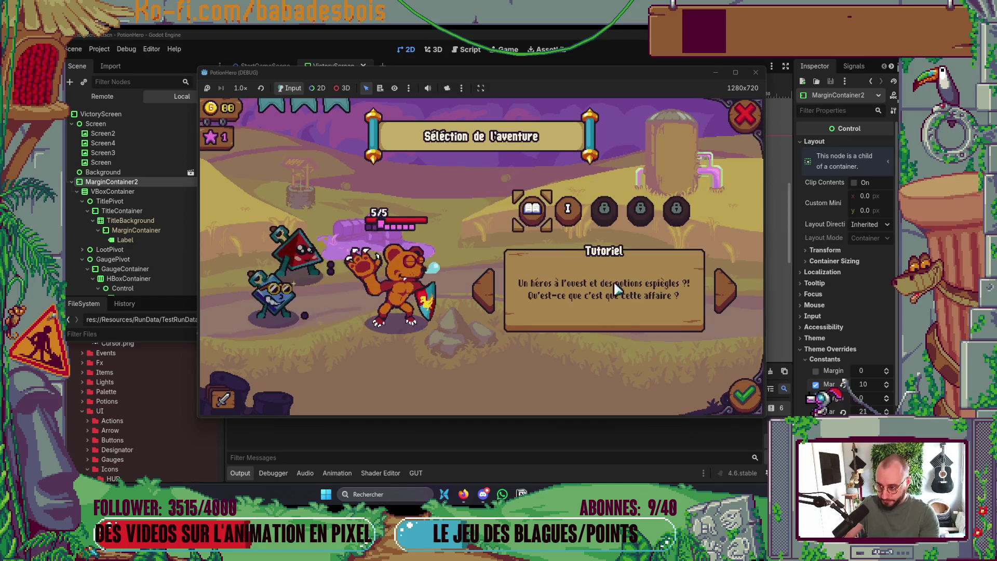
left_click(748, 398)
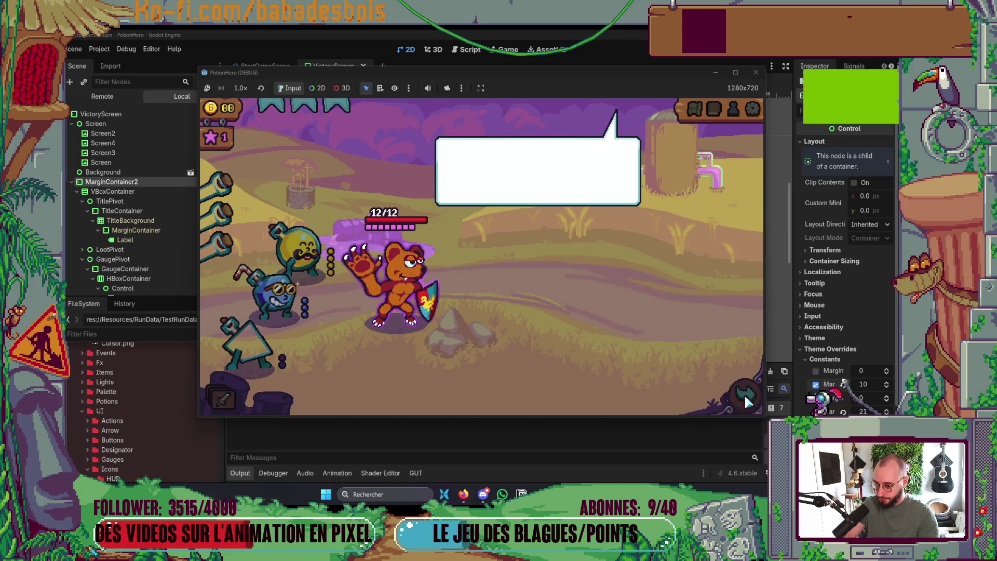
left_click(629, 320)
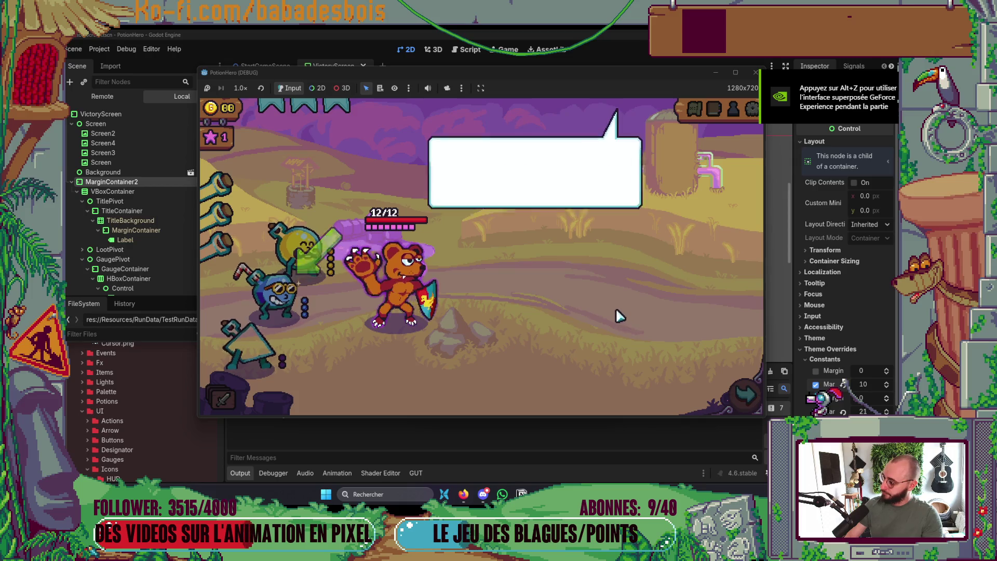
left_click(609, 316)
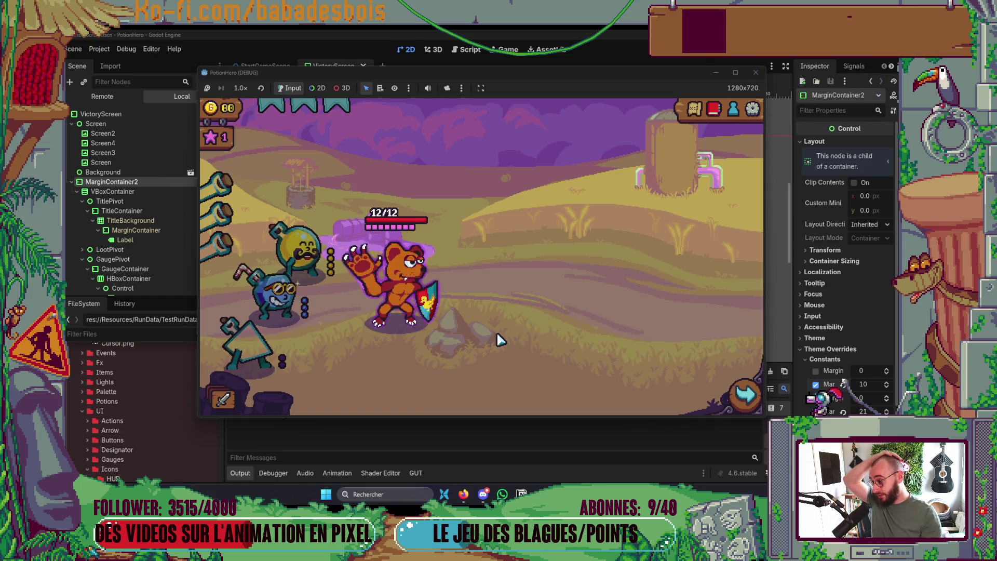
left_click(727, 407)
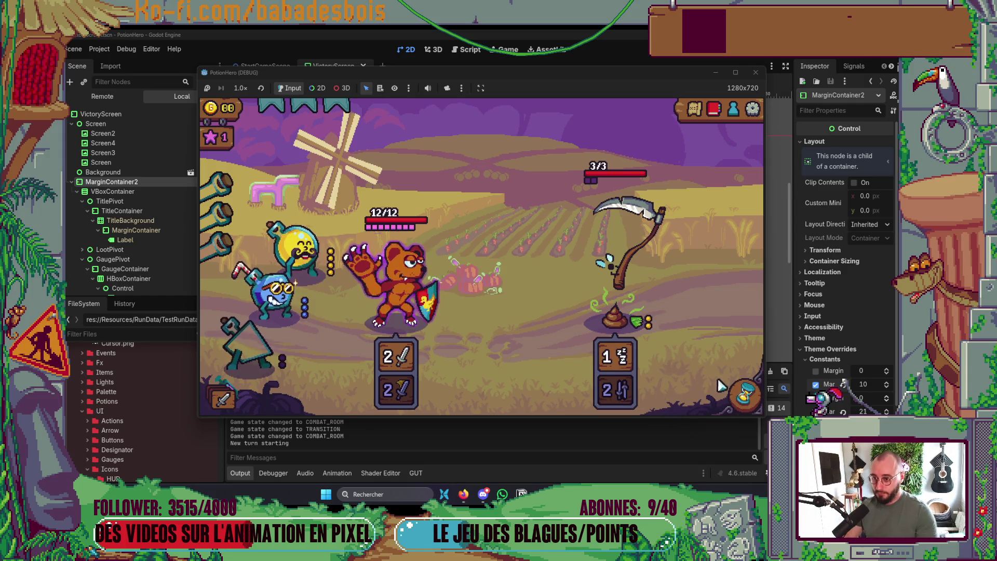
Win the fight with end turns and the yellow potion, continue to the next level, and close the game.
left_click(744, 394)
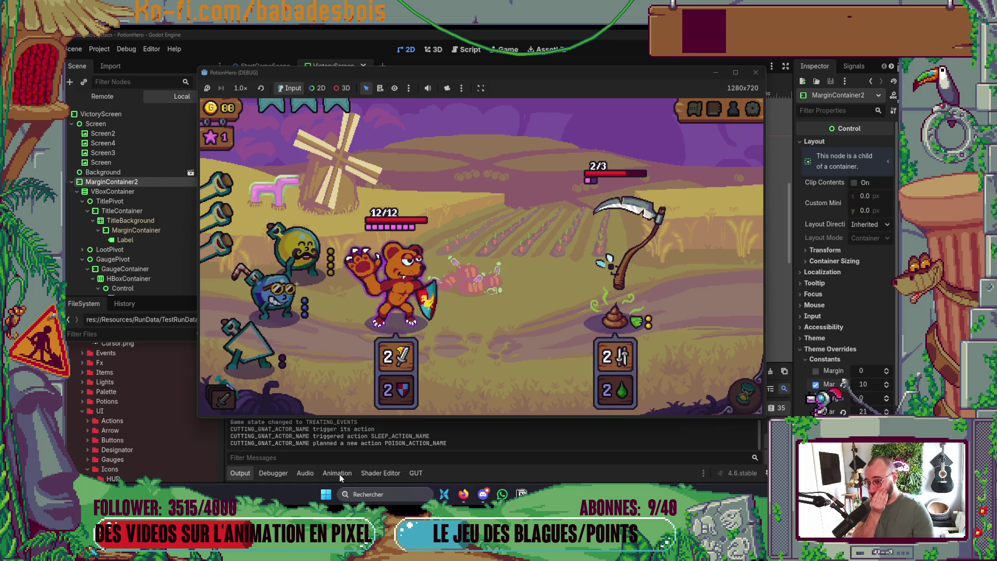
left_click(311, 263)
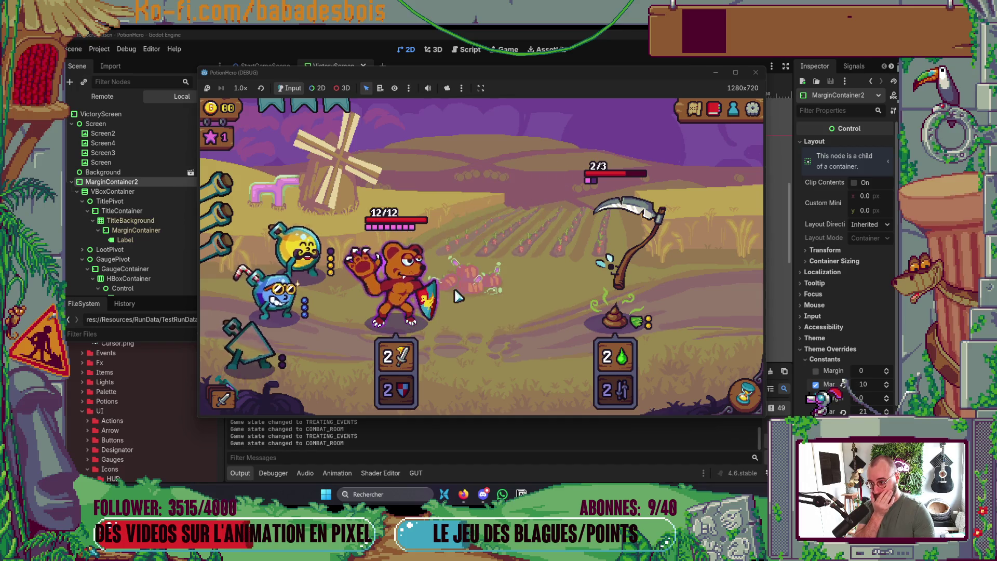
left_click(744, 395)
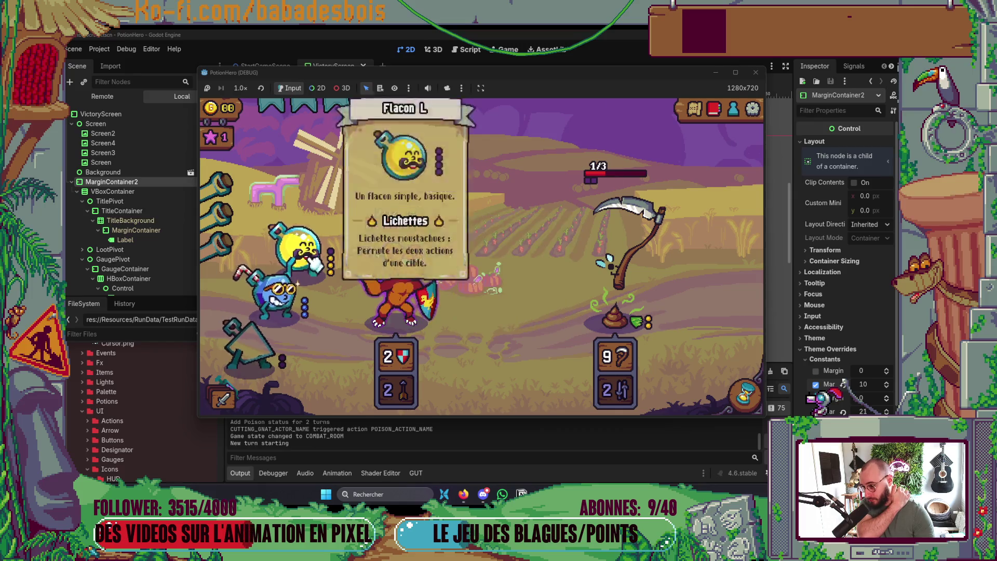
left_click(301, 249)
left_click(393, 304)
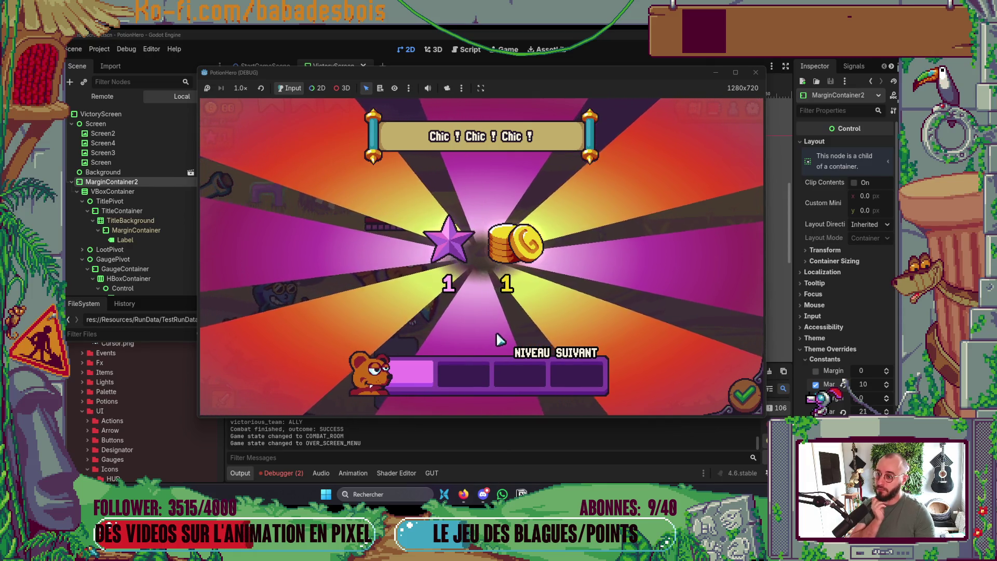
left_click(743, 395)
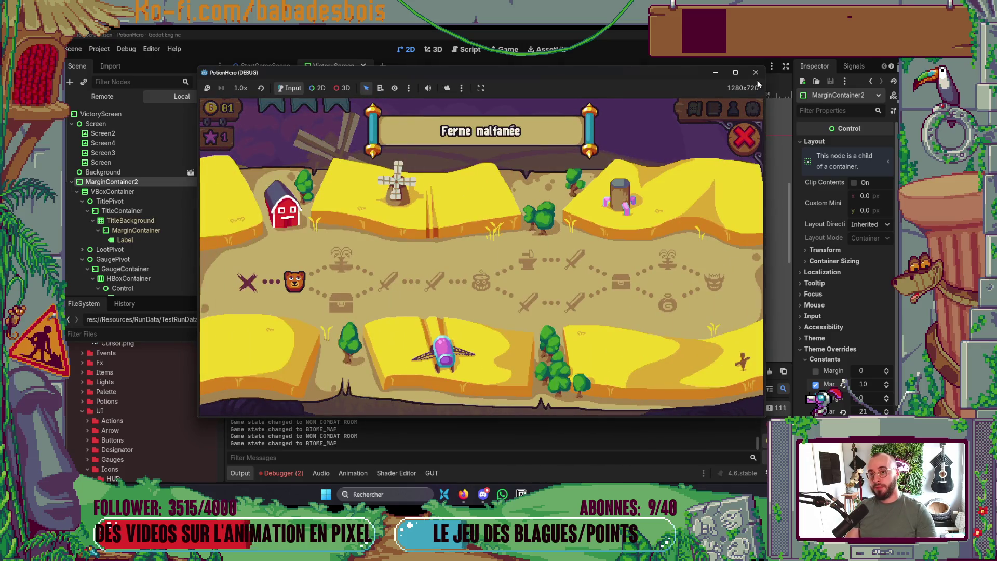
left_click(756, 73)
key("alt+Tab")
Open a terminal pane below the code and run git s to list modified files.
left_click(484, 377)
key("alt+Tab")
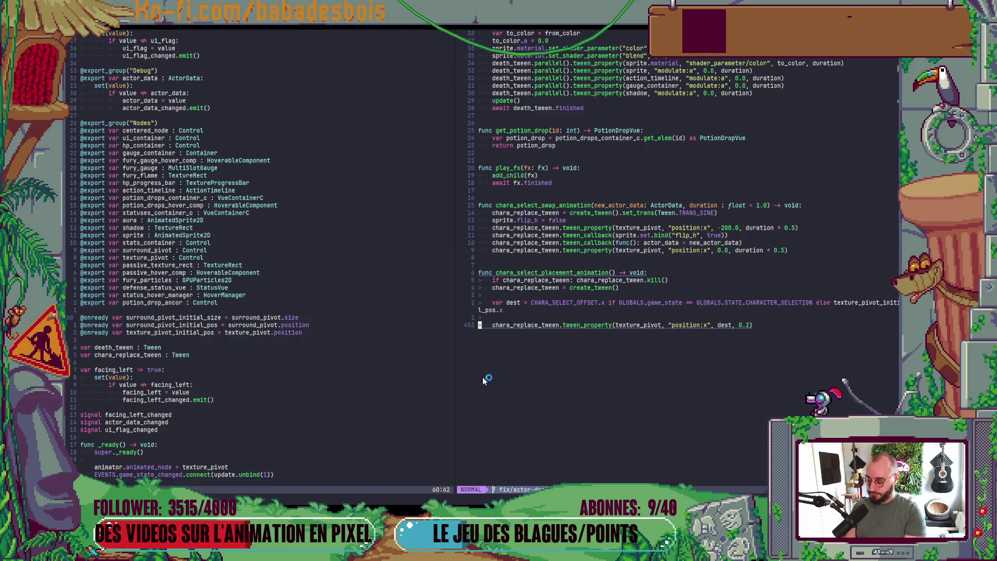
key("ctrl+backslash")
type("git s")
key("Return")
Show the git diff of Scripts/BiomeRoom/Combat/Model/CombatEvent/ActorDeathEvent.gd in the terminal.
type("git add")
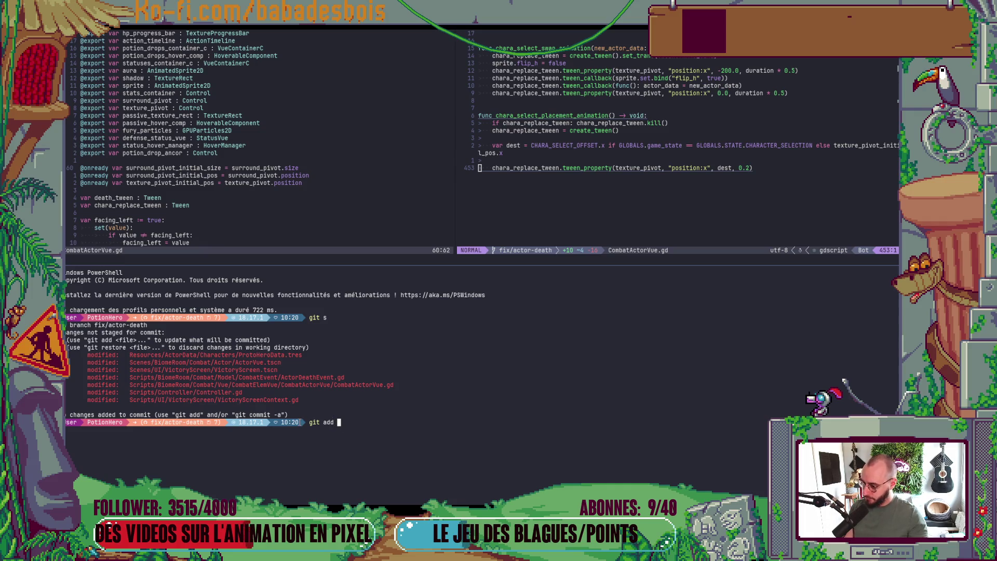
key("BackSpace")
key("BackSpace")
key("BackSpace")
type("diff")
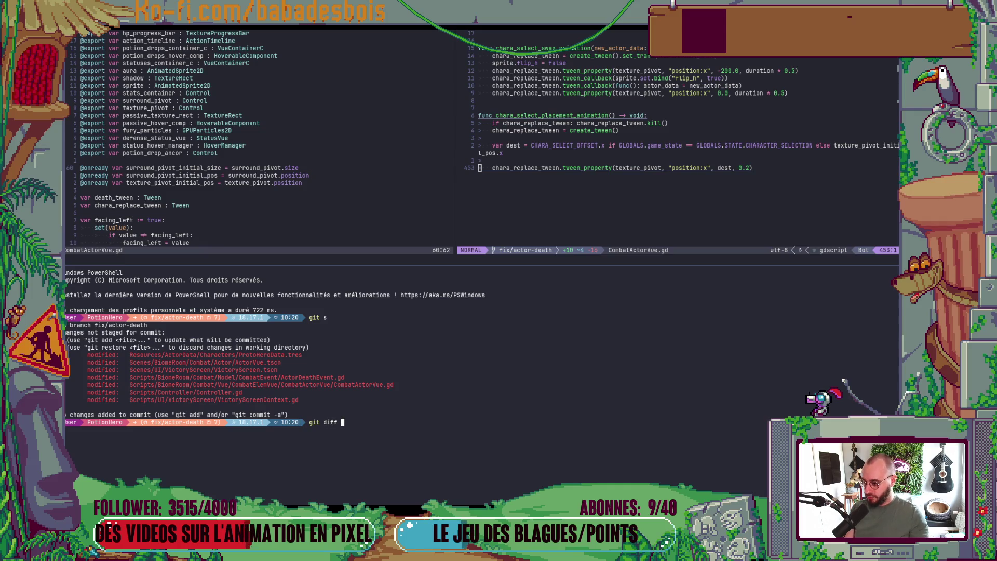
double_click(291, 378)
right_click(291, 377)
key("Return")
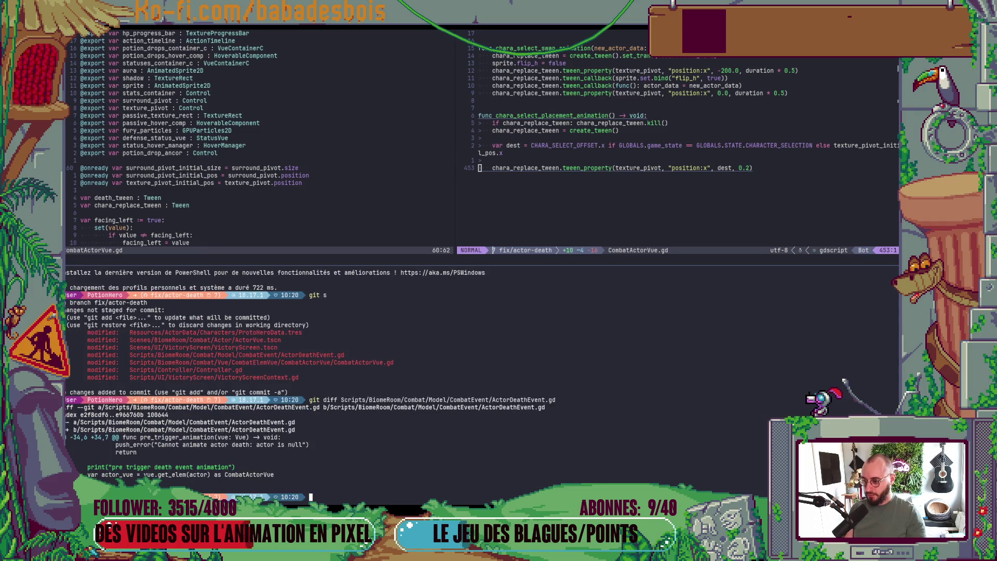
Return to the code pane and search project files for 'ActorDeat'.
key("alt+Up")
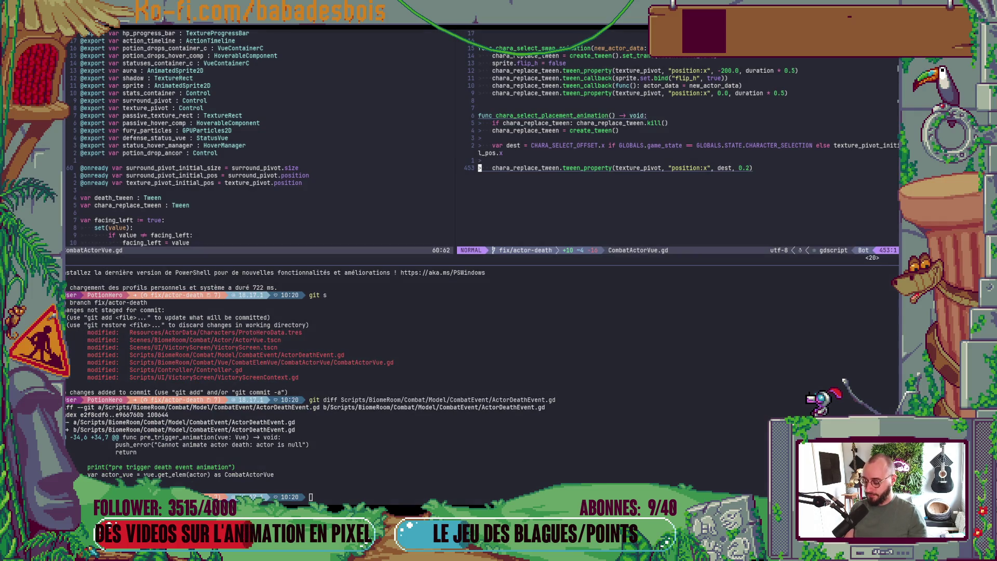
key("space")
key("f")
key("f")
type("Acto")
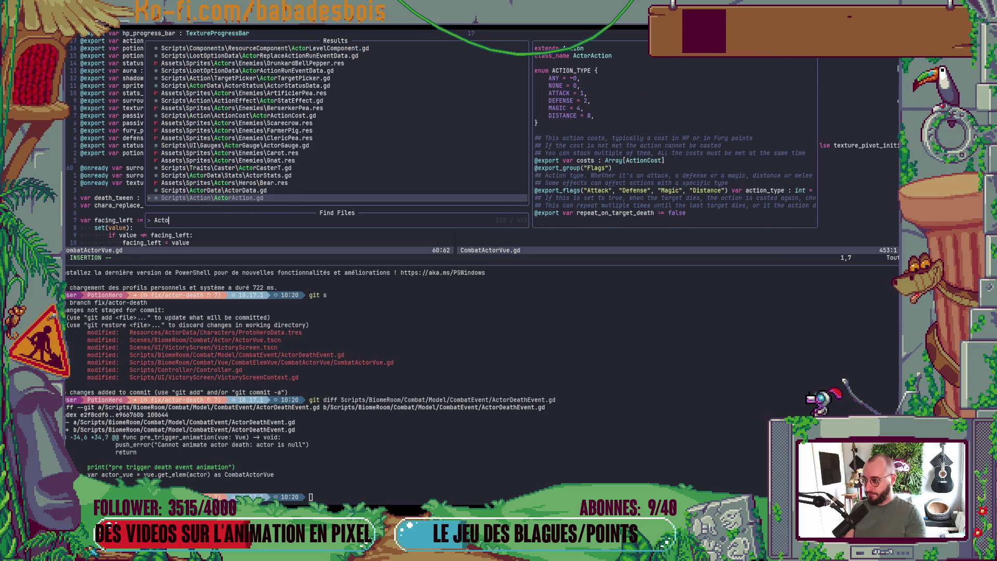
type("r")
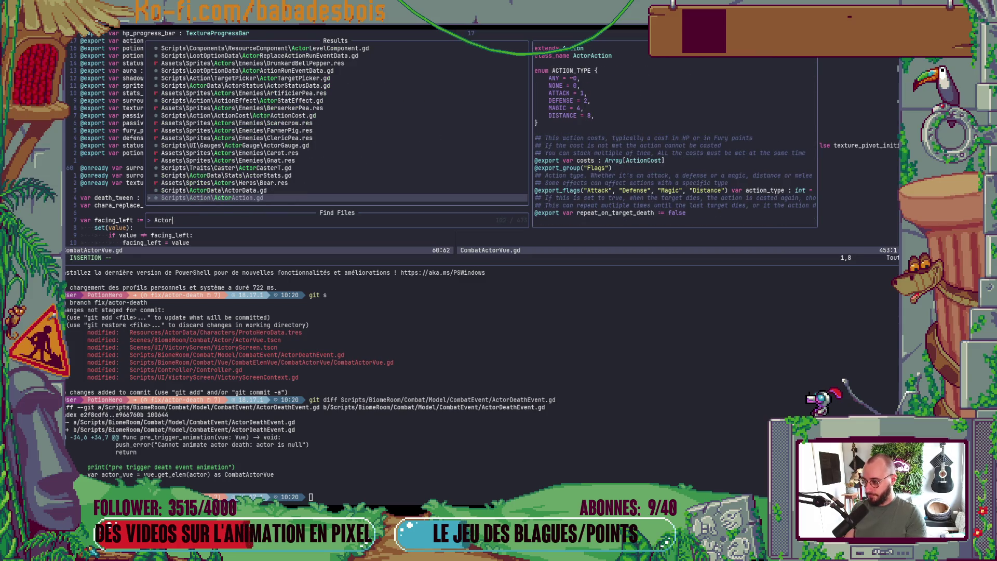
type("Deat")
Open ActorDeathEvent.gd and delete the leftover debug print line.
key("Return")
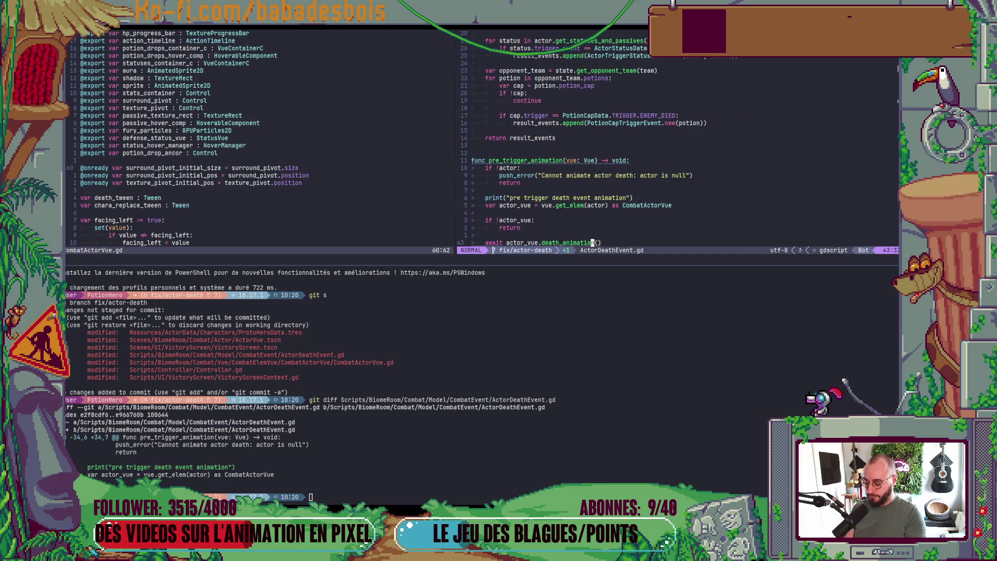
key("ctrl+shift+z")
key("k")
key("k")
key("k")
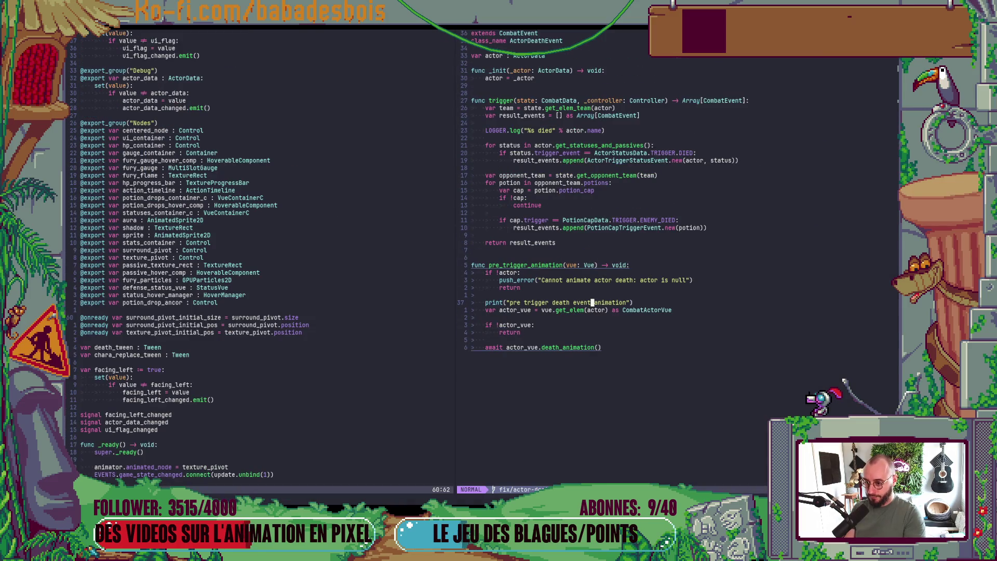
key("d")
key("d")
Rerun git s to confirm ActorDeathEvent.gd is no longer listed as modified.
key("ctrl+shift+z")
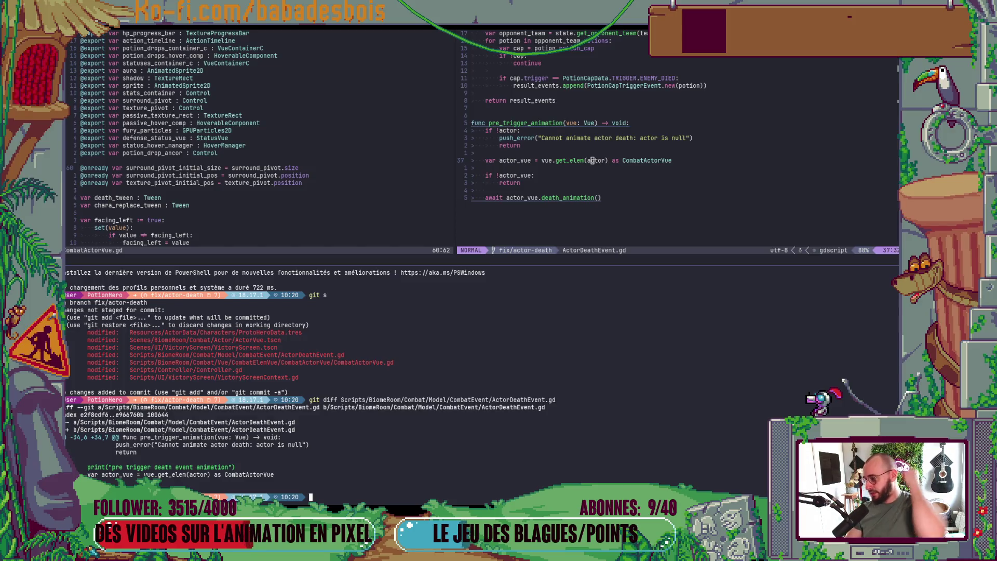
type("git s")
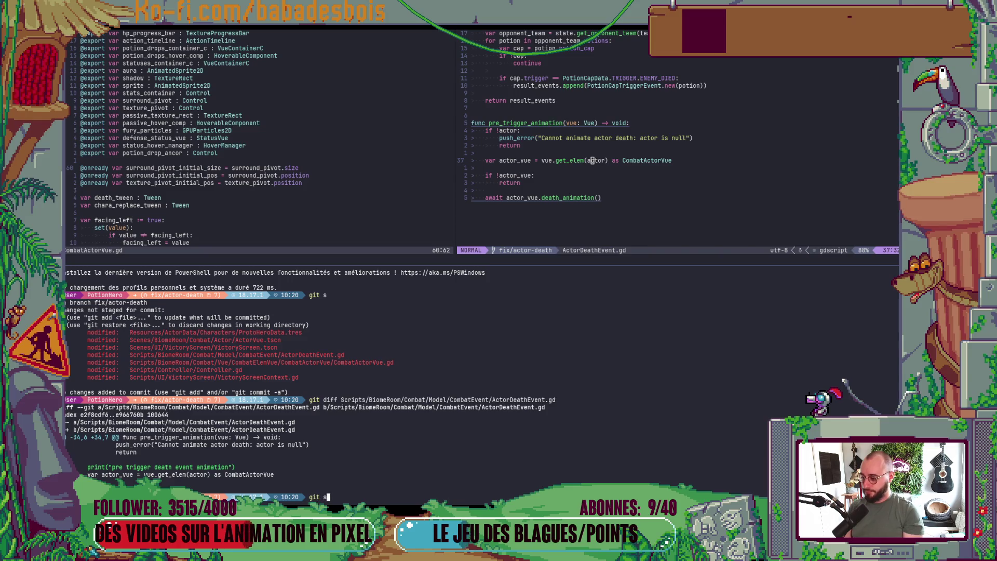
key("Return")
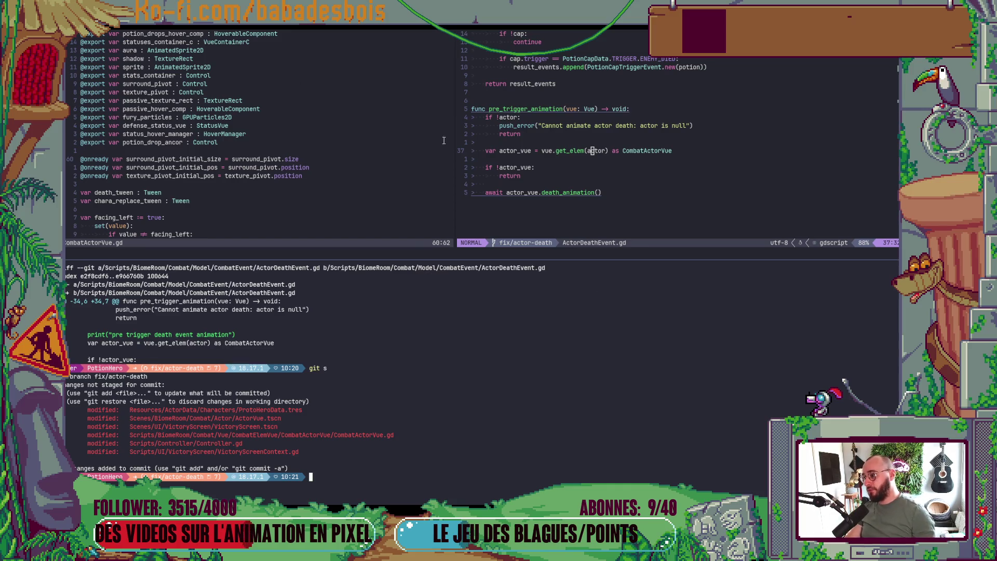
left_click(419, 152)
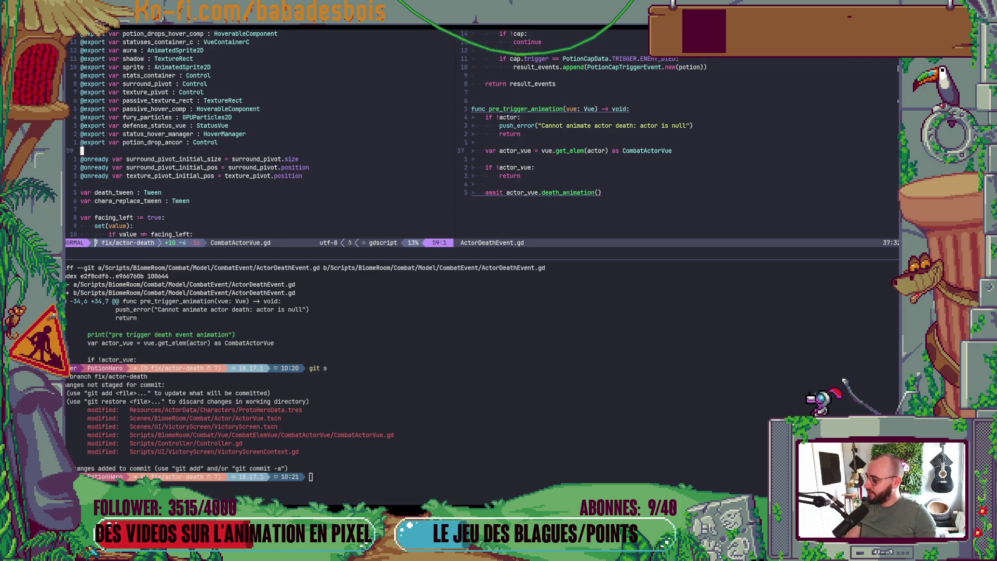
key("alt+Tab")
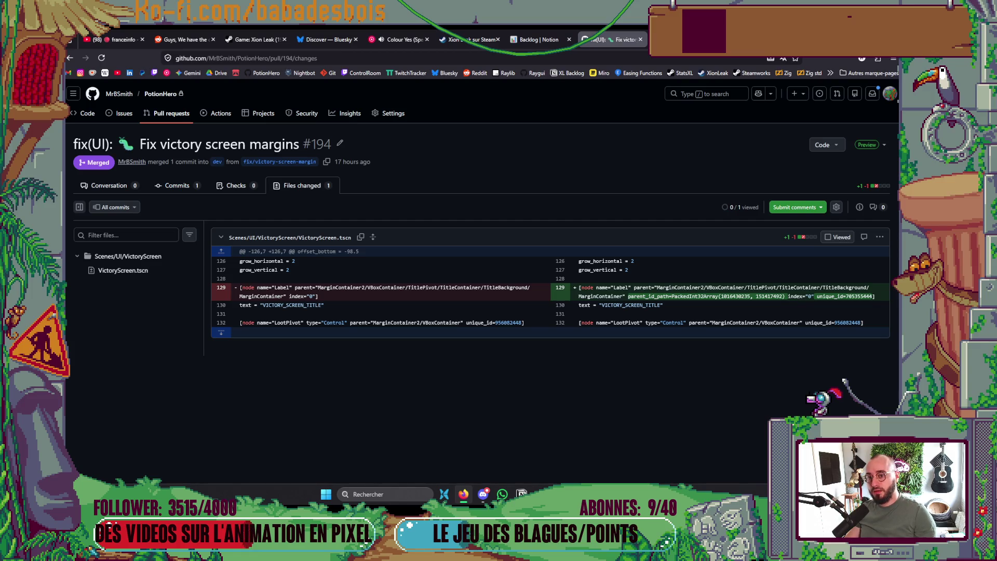
Search the web for lazygit and open its GitHub repository.
key("ctrl+t")
type("lazygit")
key("Return")
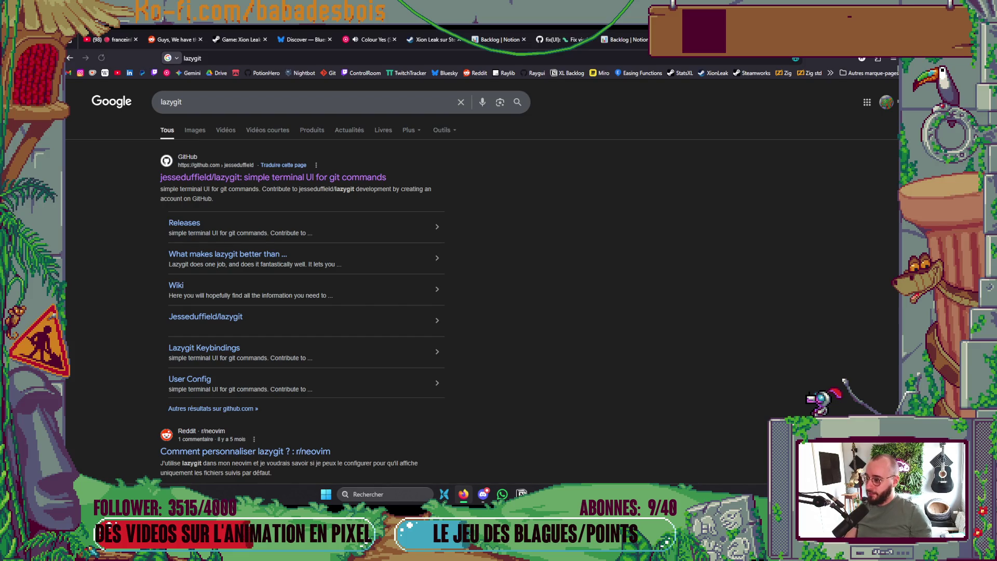
left_click(358, 179)
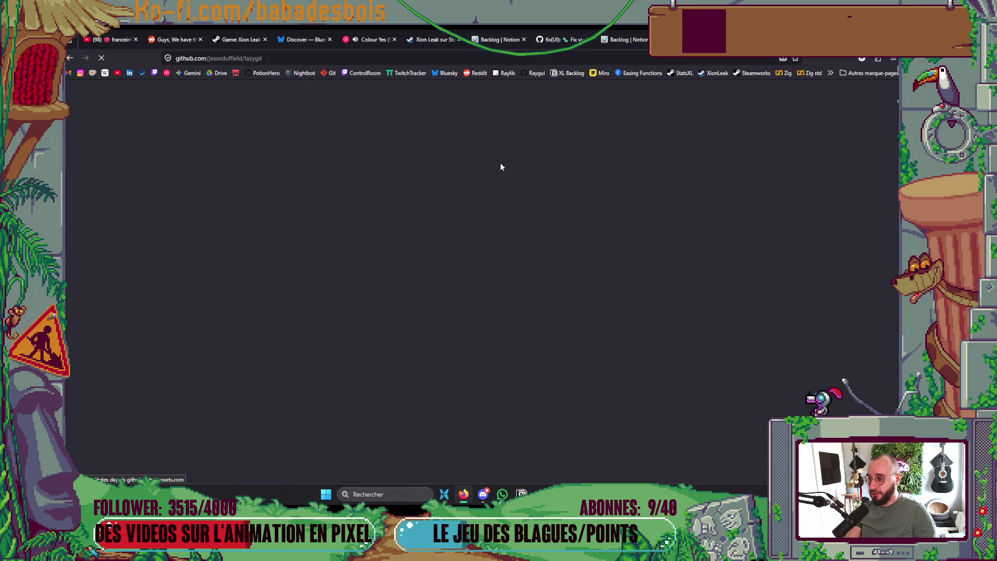
Browse the lazygit README's feature demos, then return to the Neovim window.
scroll(493, 159, "down", 15)
scroll(491, 155, "down", 15)
scroll(488, 151, "down", 4)
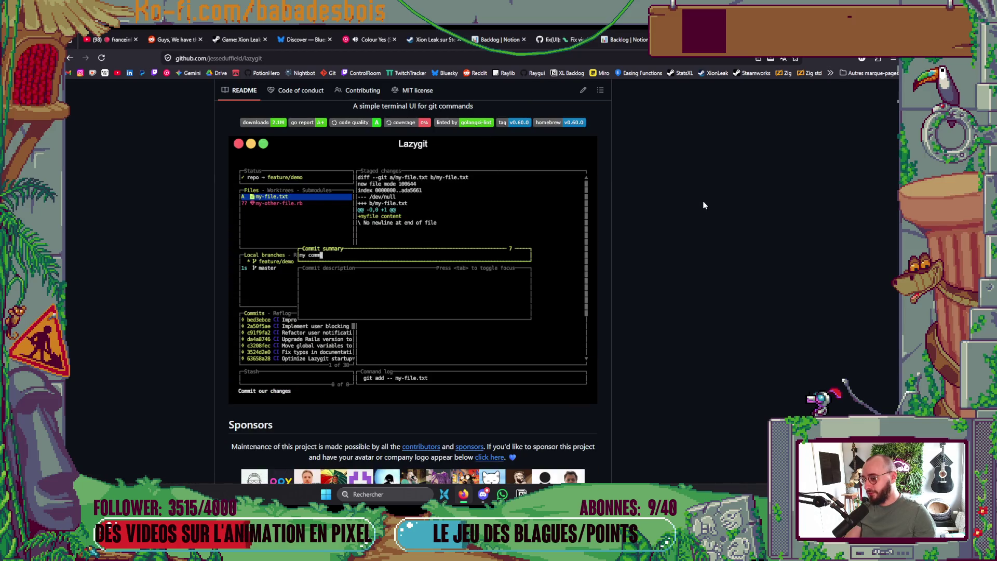
scroll(693, 175, "down", 3)
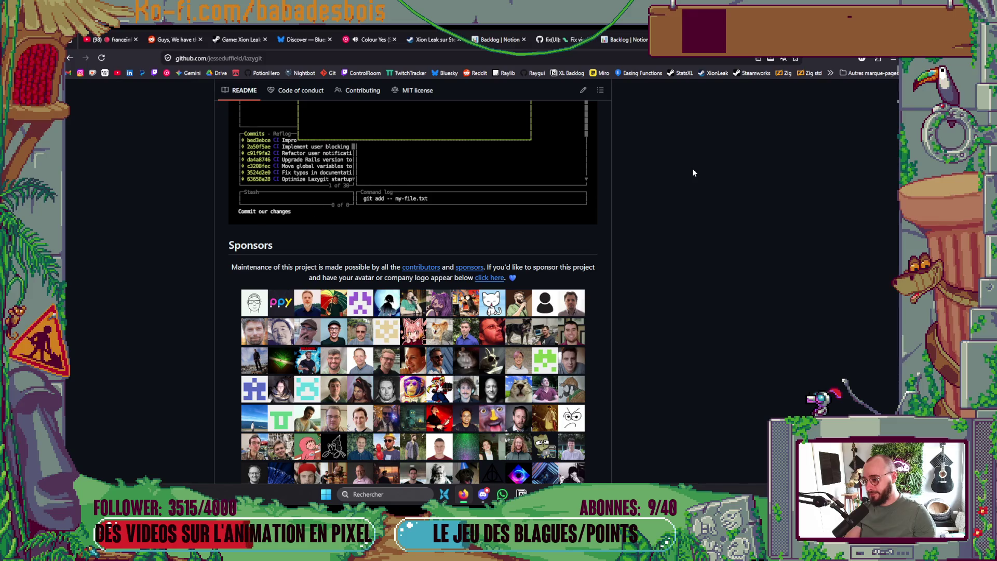
scroll(693, 168, "down", 2)
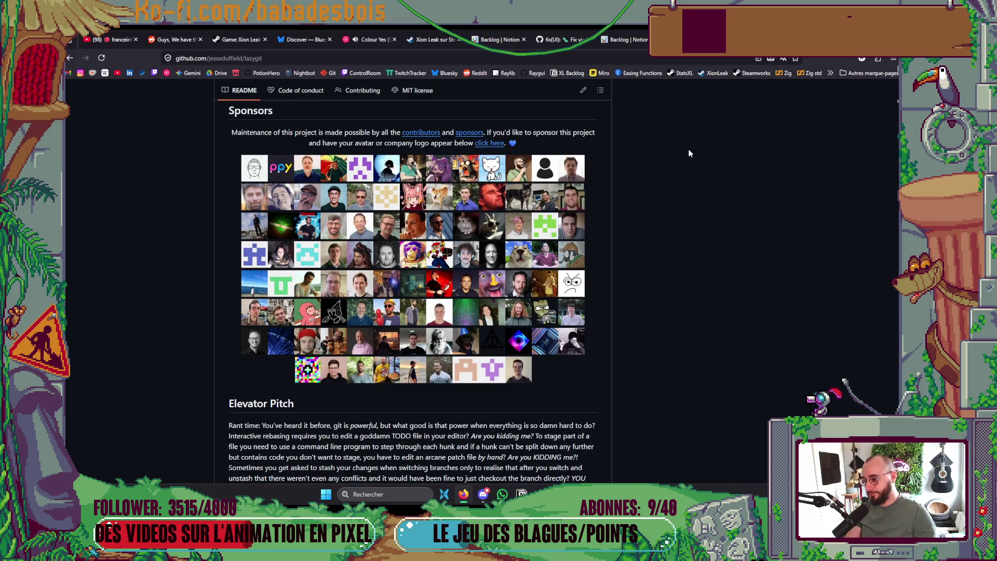
scroll(689, 153, "up", 8)
scroll(690, 153, "down", 2)
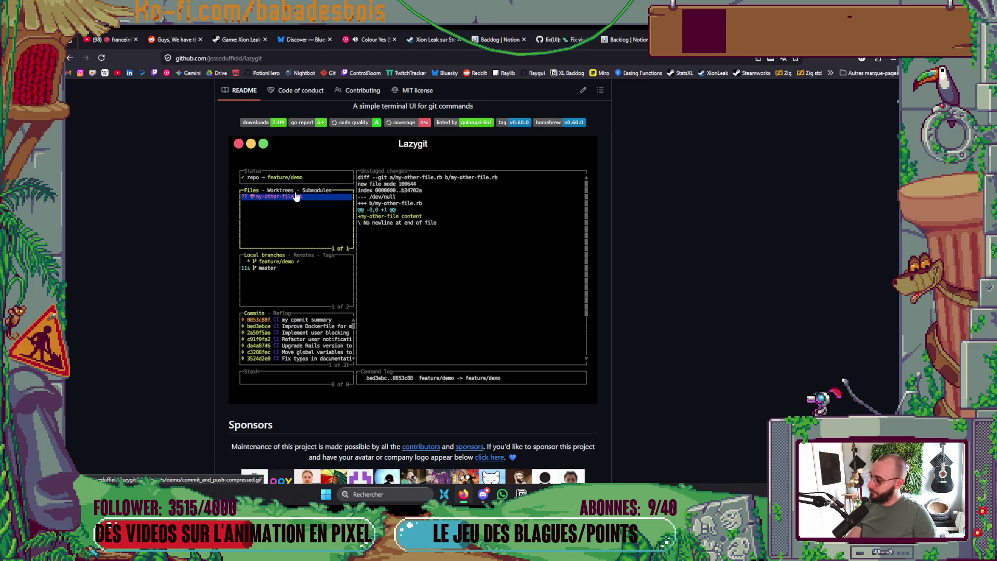
scroll(297, 199, "up", 10)
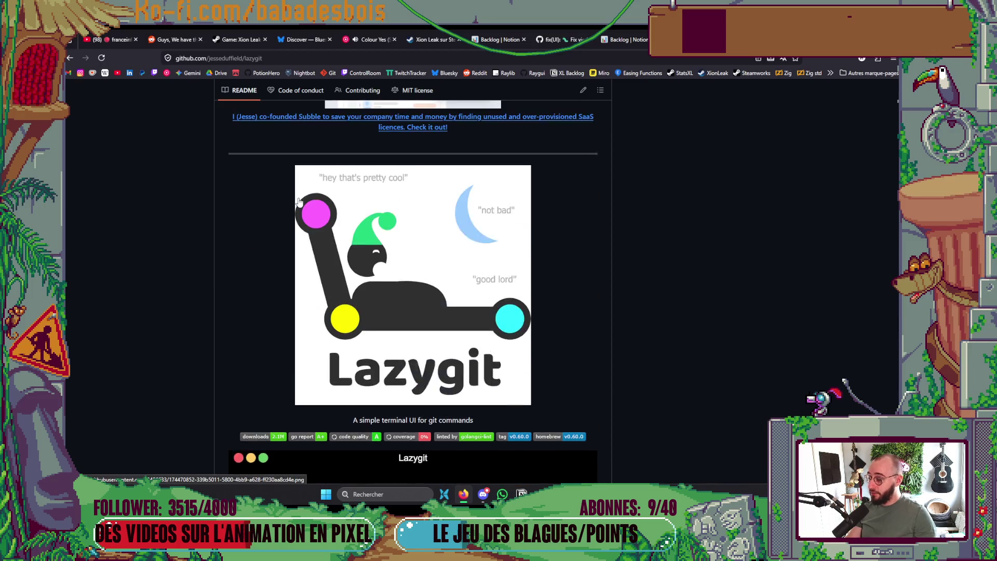
scroll(299, 203, "up", 12)
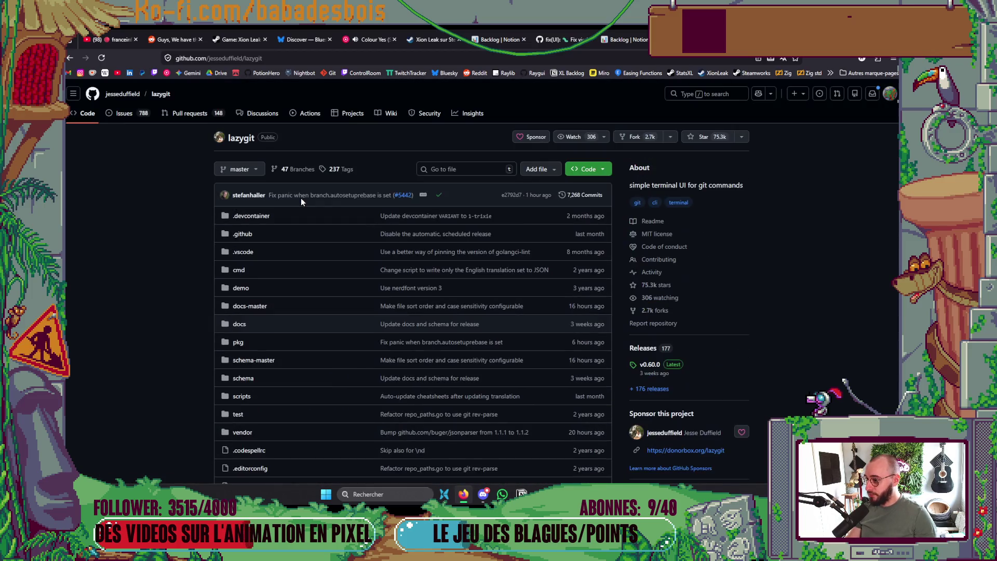
scroll(246, 201, "down", 10)
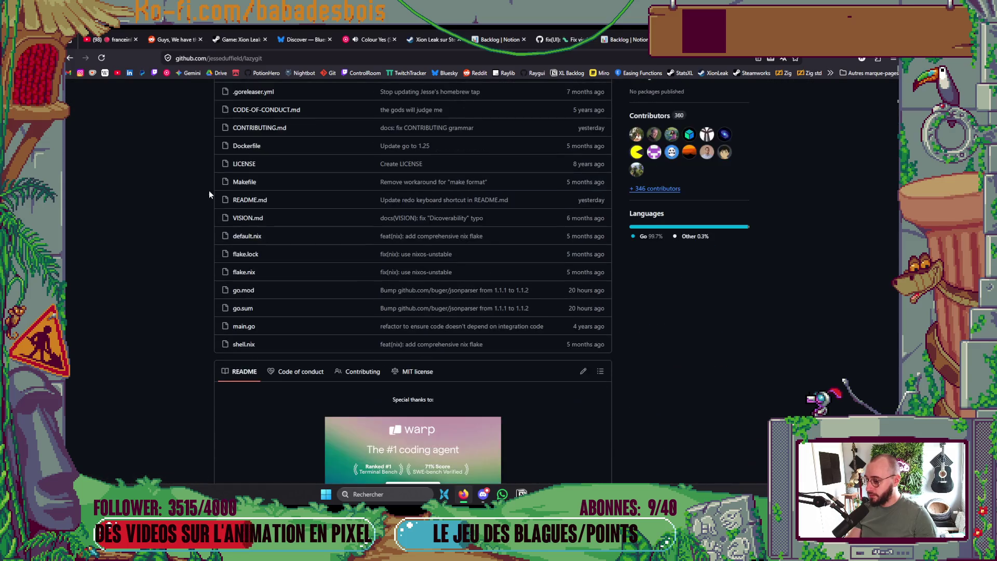
scroll(193, 188, "down", 3)
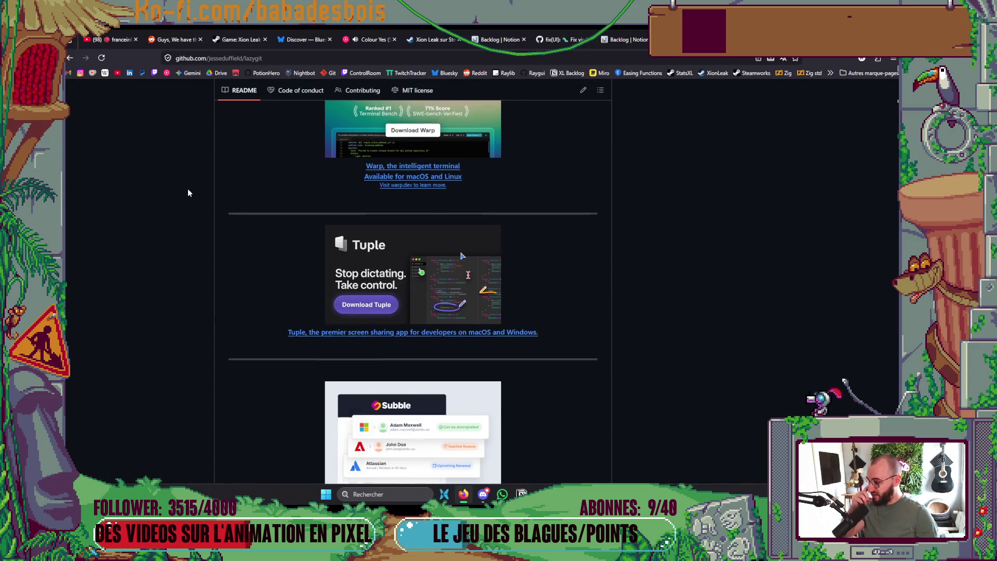
scroll(185, 185, "up", 2)
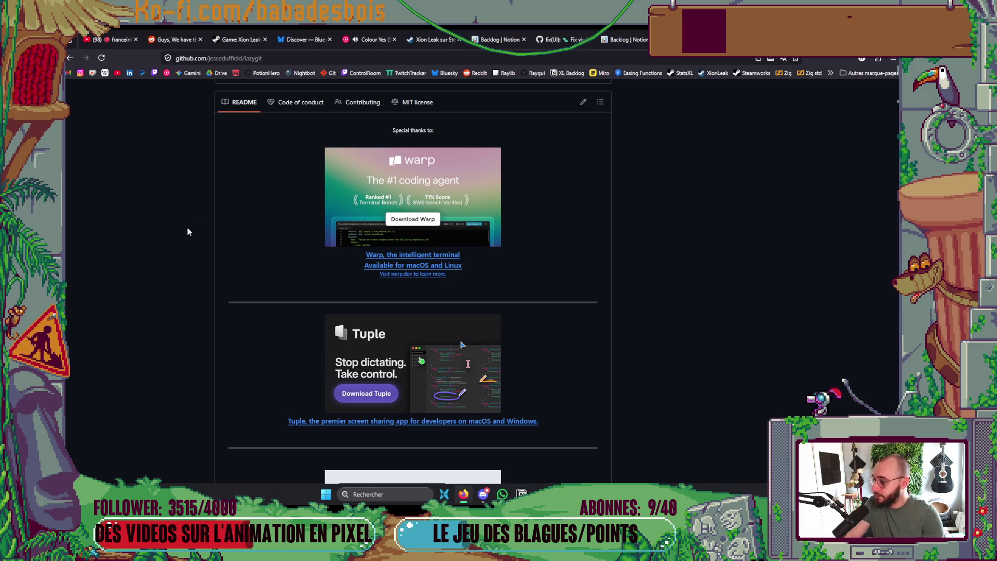
scroll(186, 225, "down", 3)
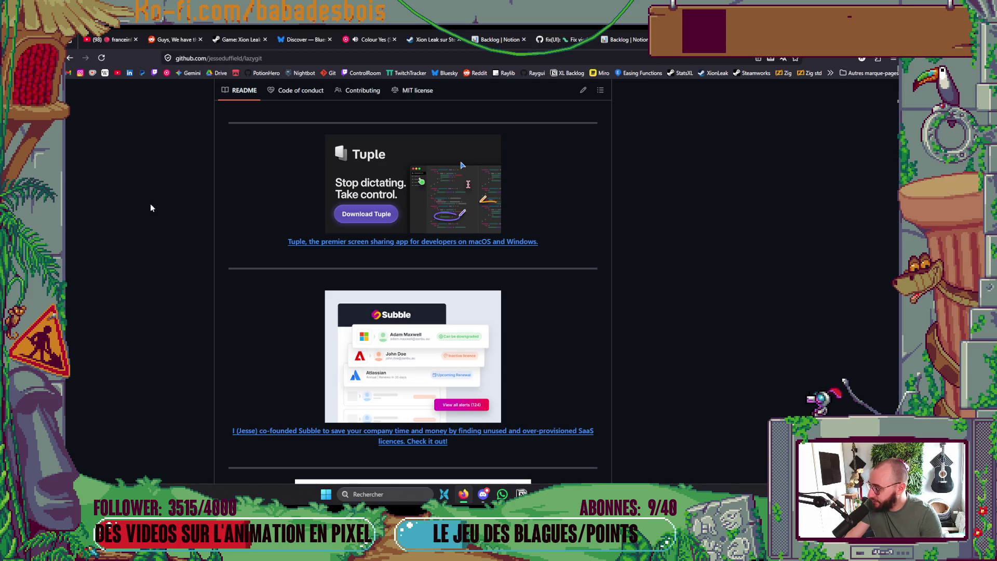
scroll(151, 208, "down", 9)
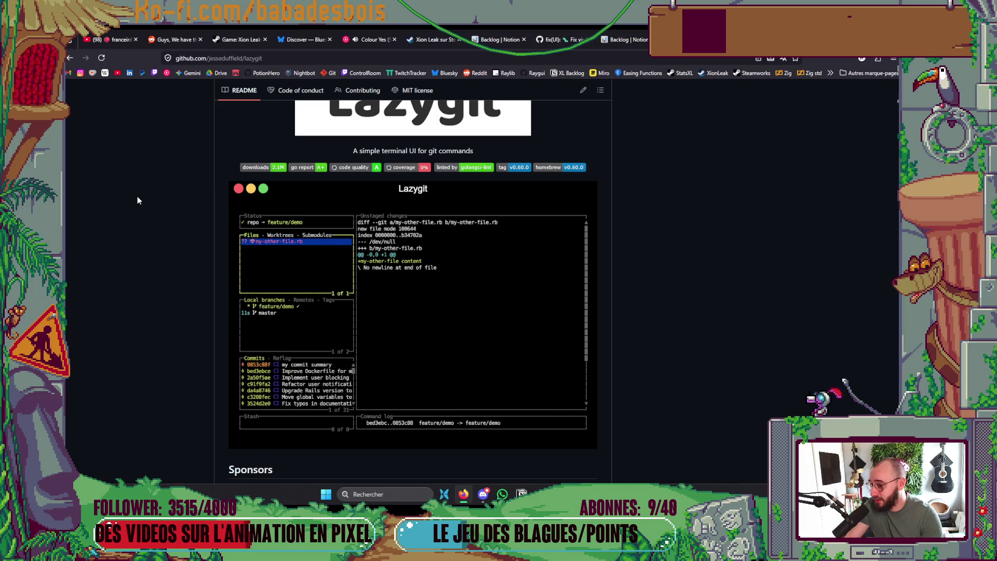
scroll(100, 183, "down", 7)
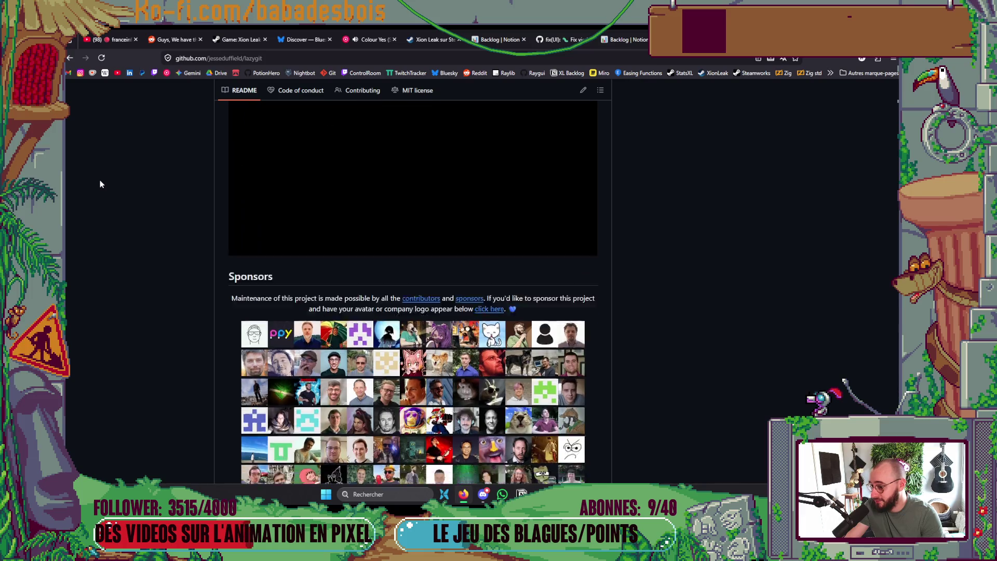
scroll(99, 184, "down", 3)
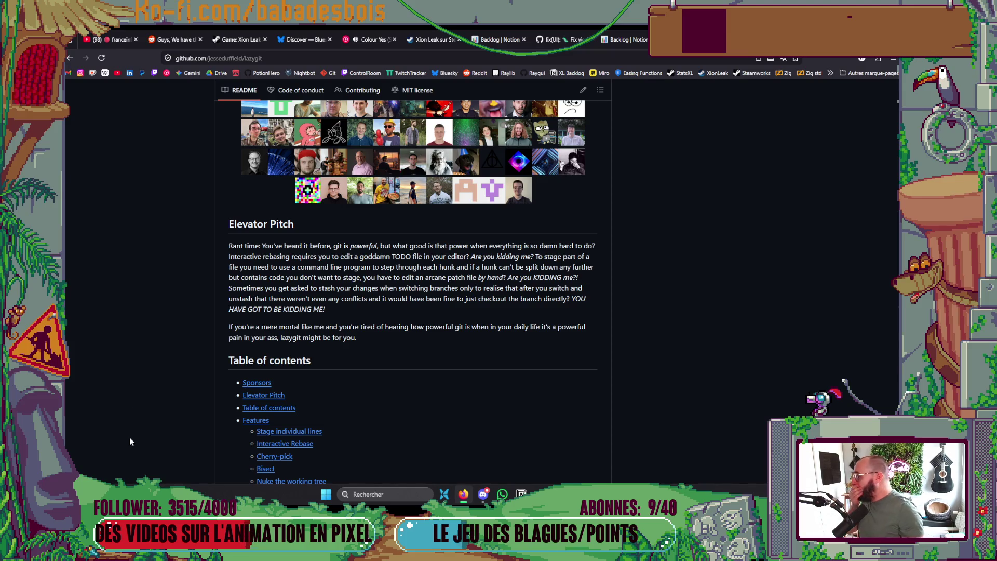
scroll(338, 157, "down", 15)
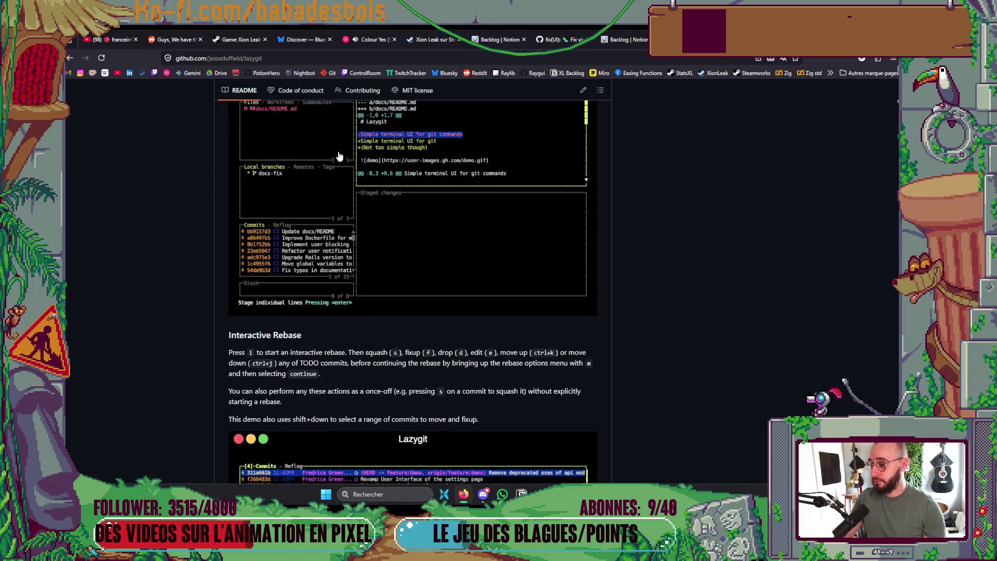
scroll(338, 156, "down", 5)
scroll(334, 157, "down", 5)
scroll(333, 162, "down", 8)
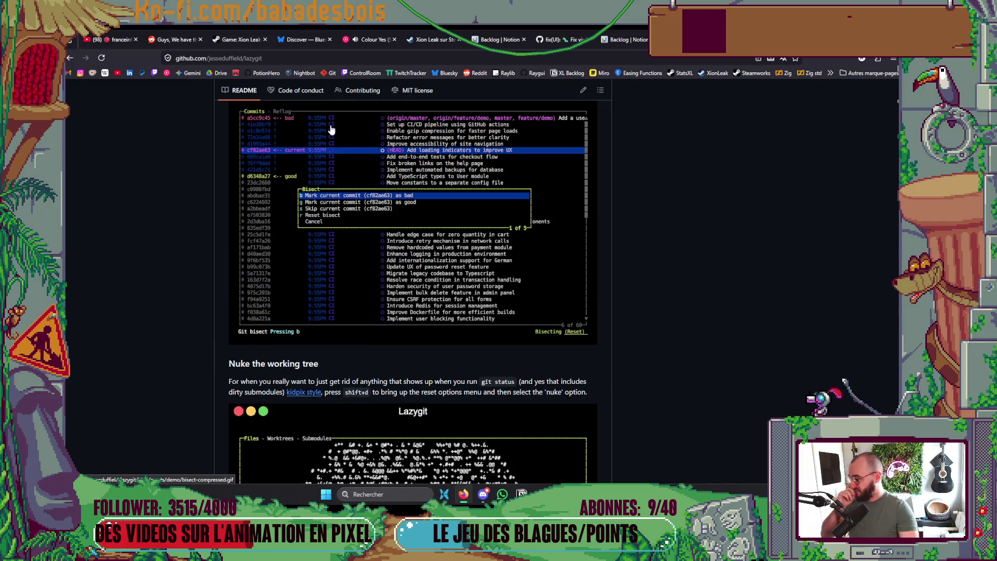
scroll(328, 132, "down", 3)
scroll(318, 129, "down", 3)
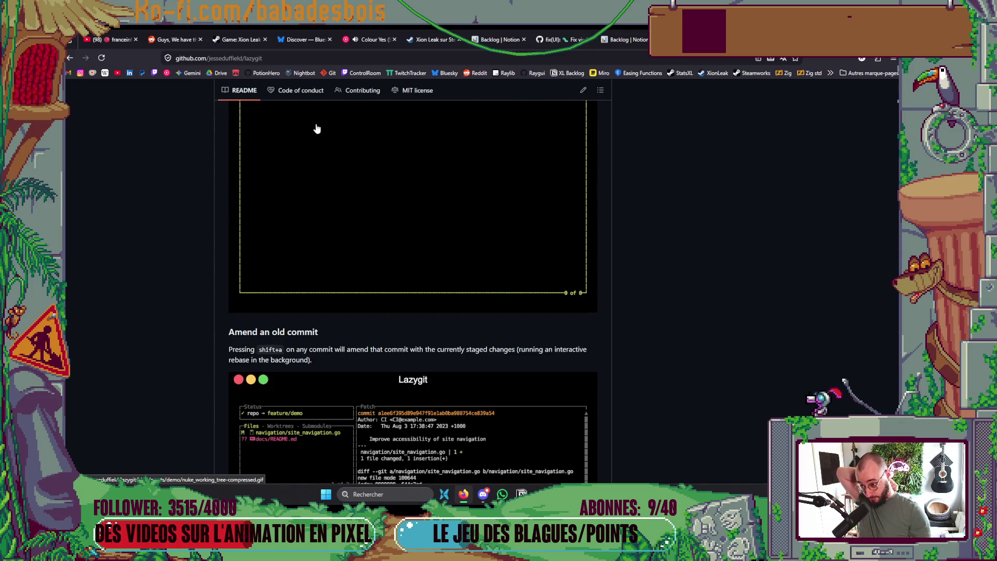
scroll(307, 133, "down", 3)
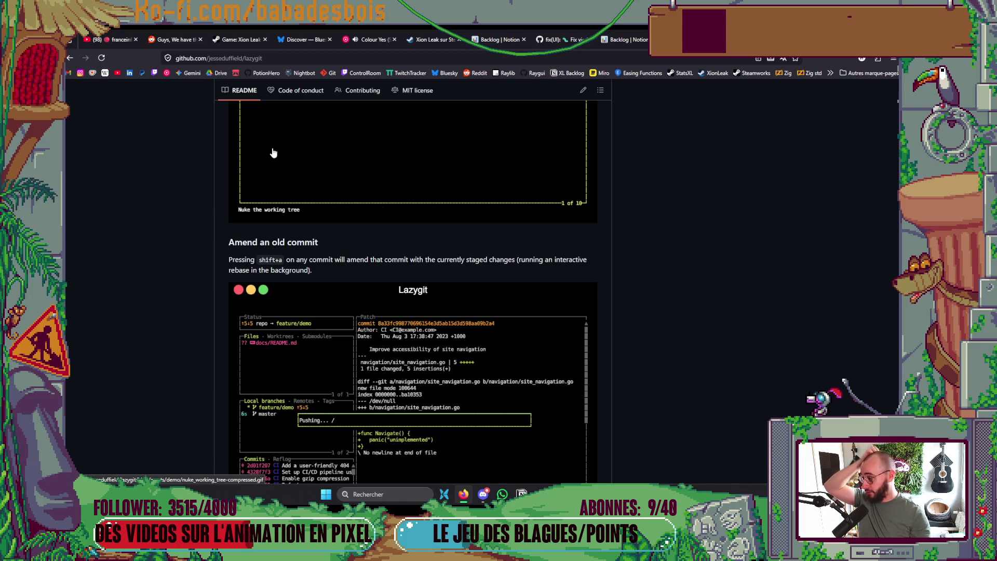
scroll(272, 152, "down", 5)
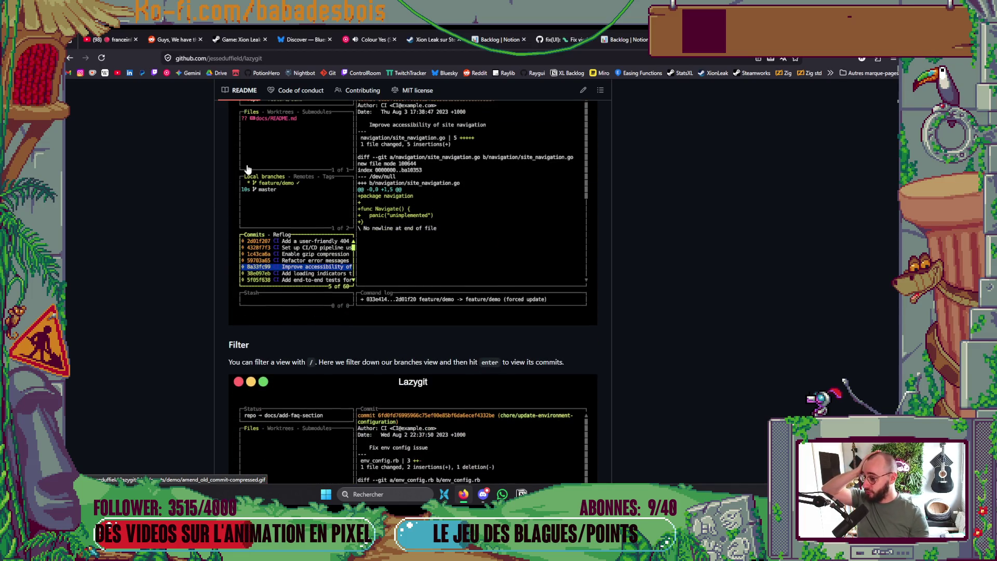
scroll(228, 159, "down", 3)
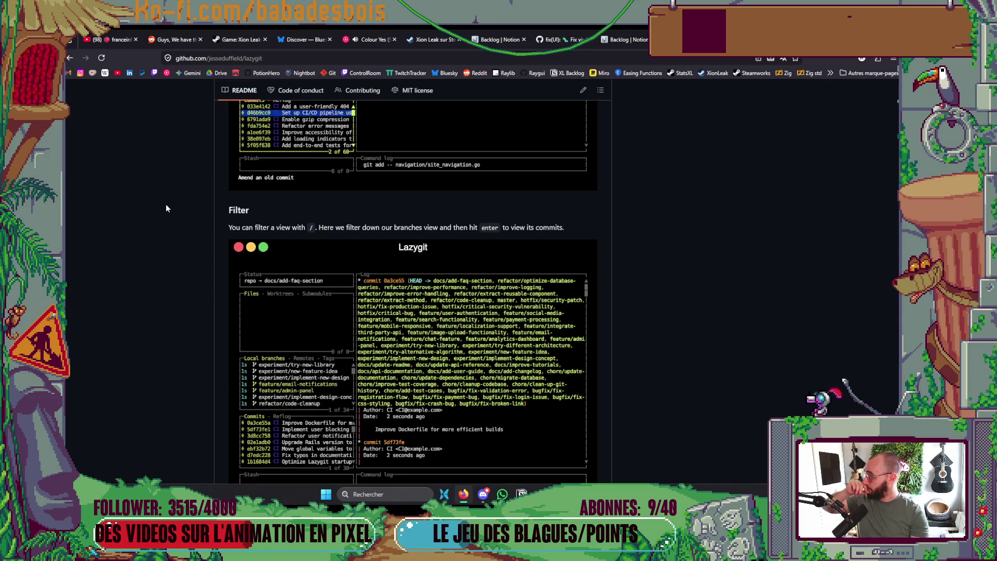
scroll(161, 208, "down", 8)
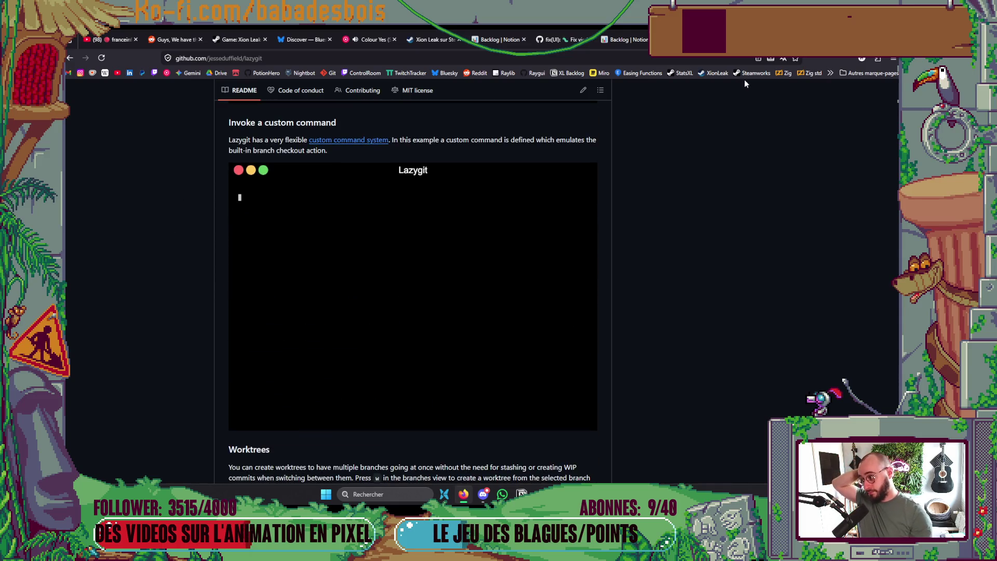
scroll(744, 84, "down", 10)
key("alt+Tab")
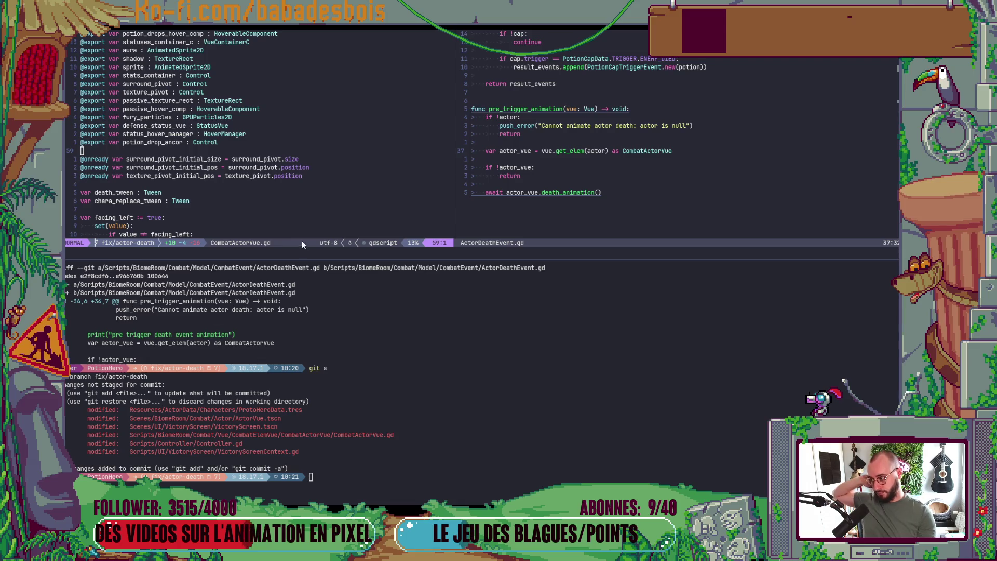
Run git s and stage CombatActorVue.gd with git add.
left_click(384, 409)
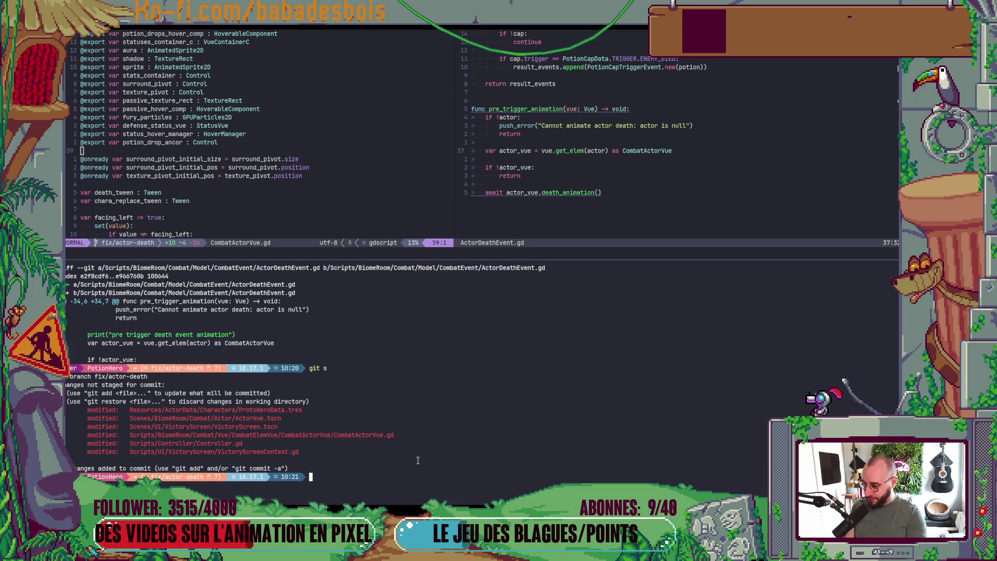
type("git ")
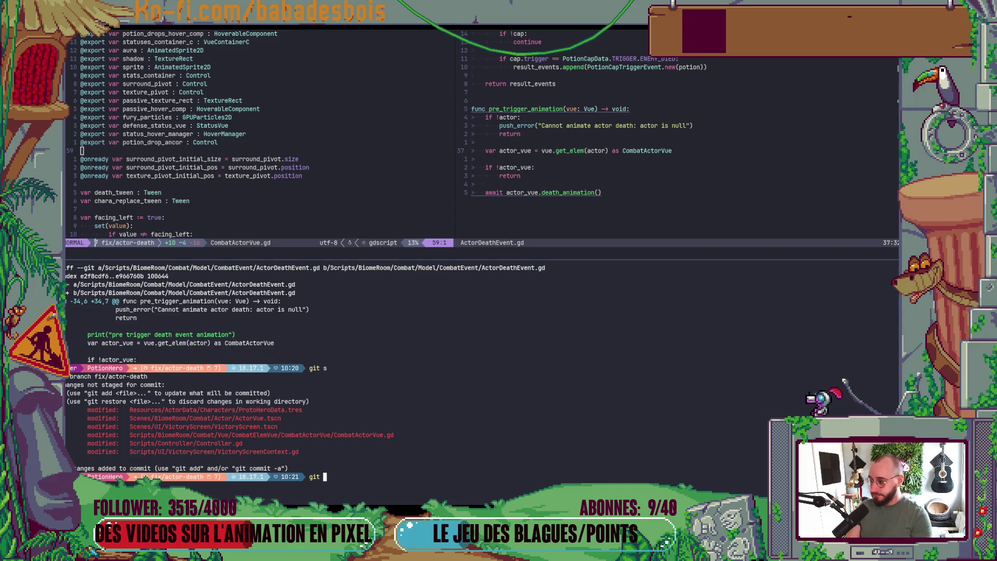
type("s")
key("Return")
type("git ")
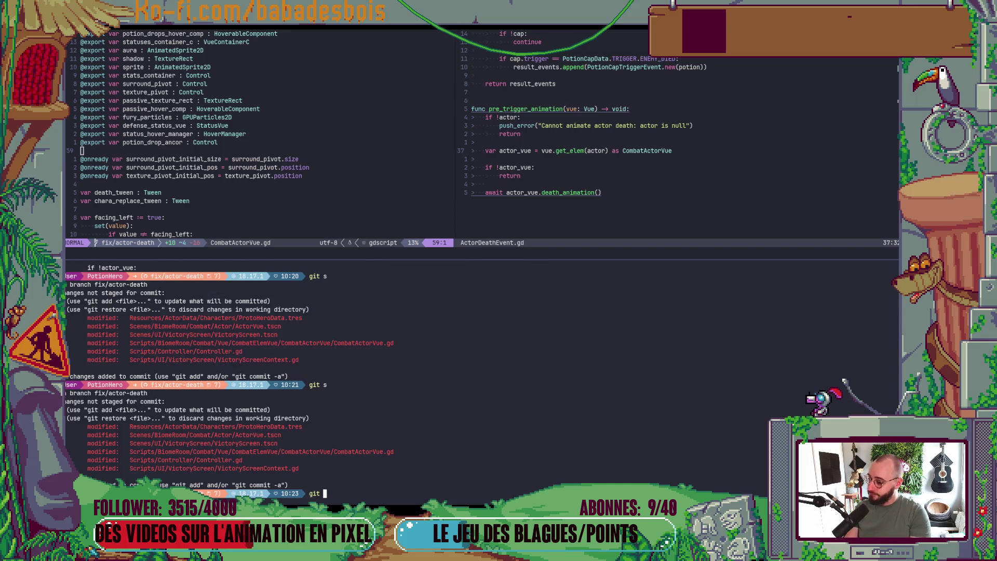
type("diff ")
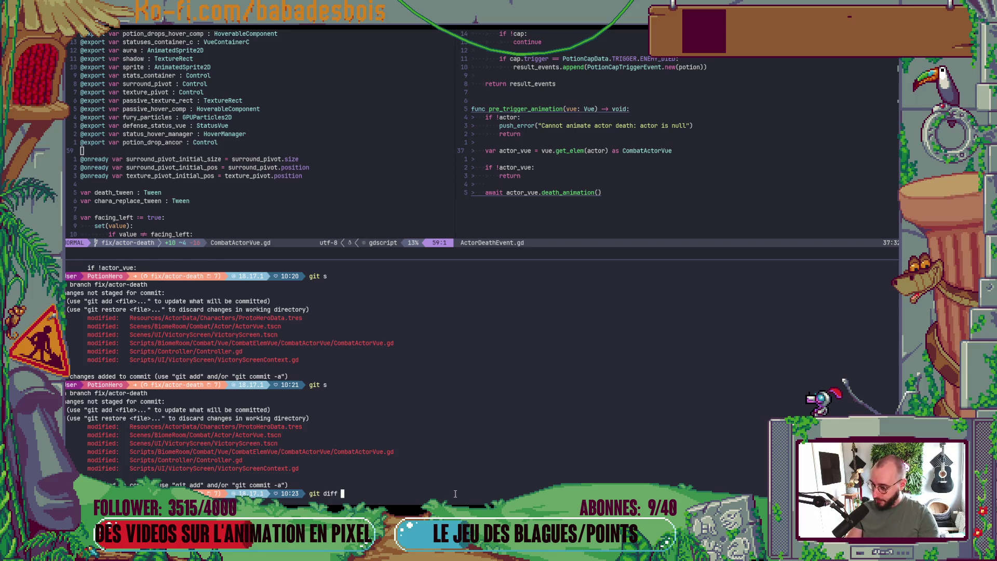
key("BackSpace")
key("BackSpace")
key("BackSpace")
key("BackSpace")
key("BackSpace")
type("add")
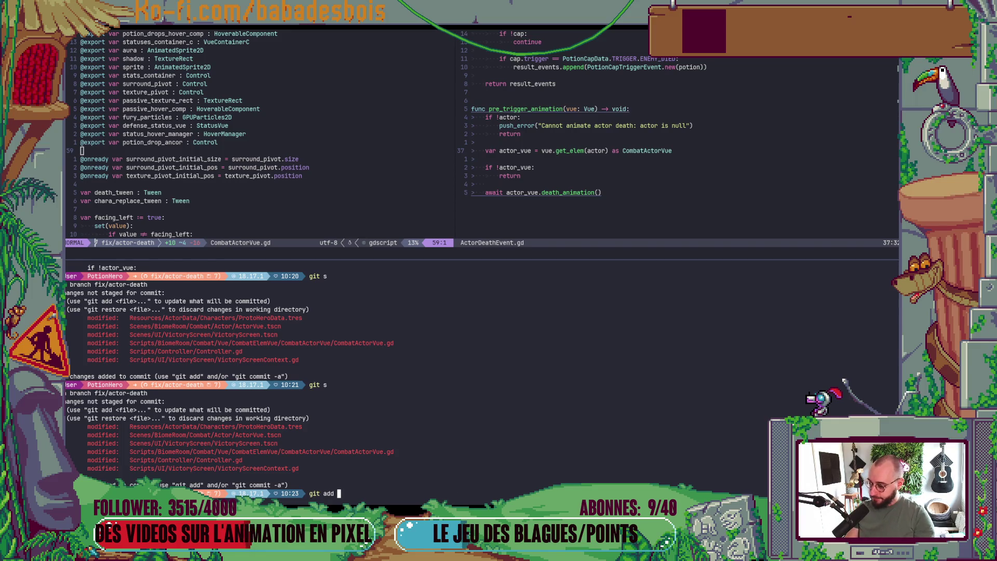
double_click(350, 453)
middle_click(351, 453)
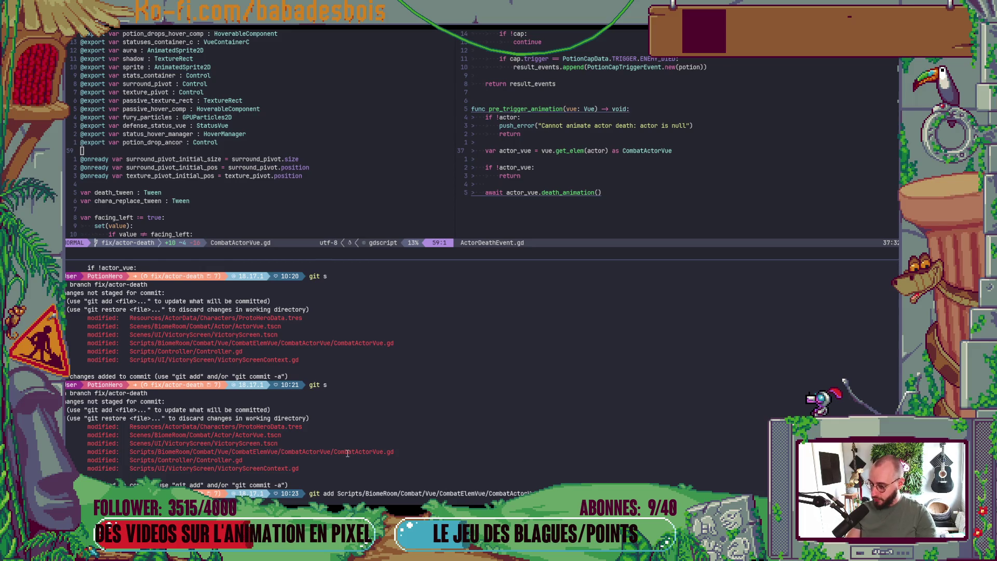
key("Return")
View Controller.gd's diff, then discard its uncommitted changes with git r.
type("git diff")
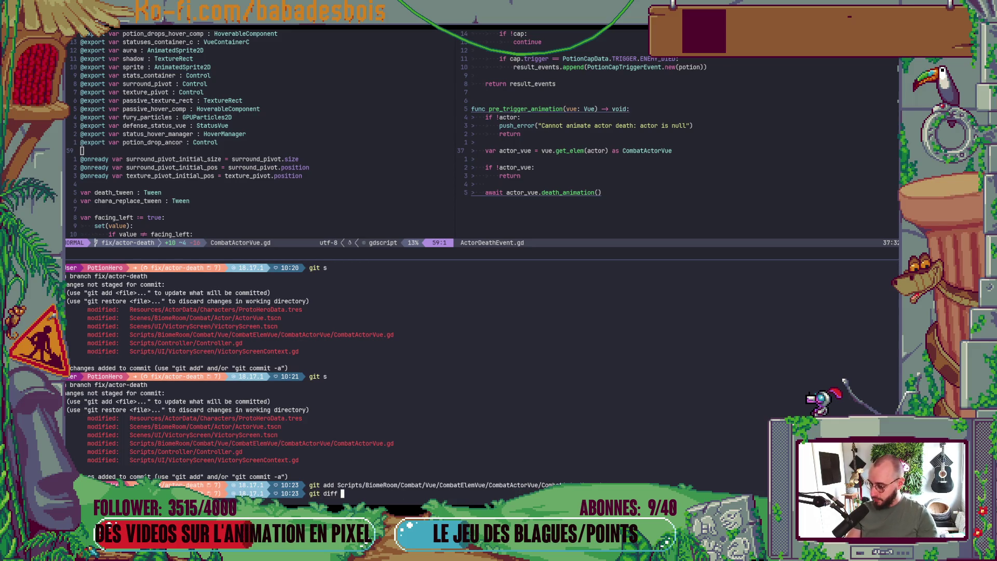
double_click(228, 452)
middle_click(228, 452)
key("Return")
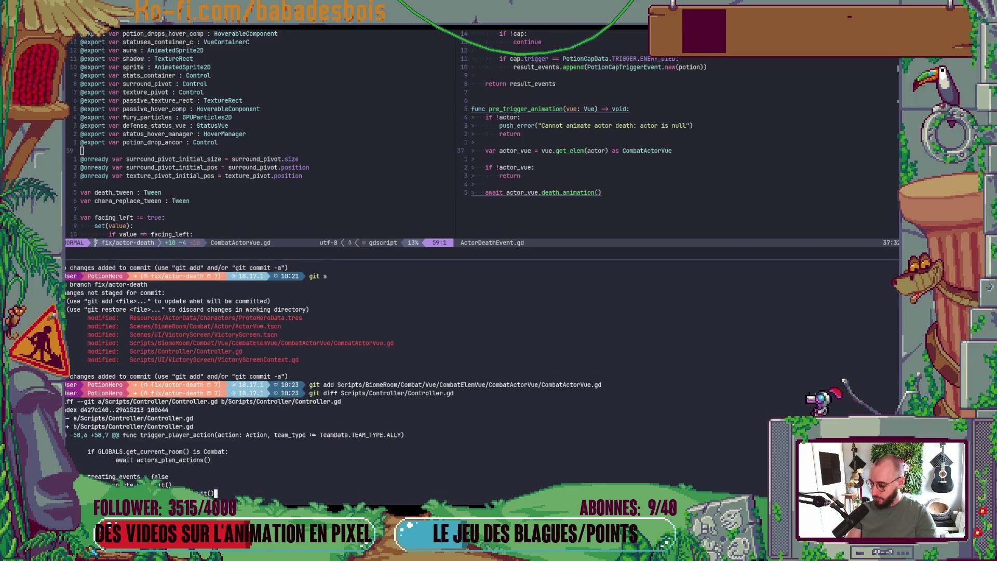
type("gi")
key("Up")
key("ctrl+Left")
key("ctrl+Left")
key("ctrl+Left")
key("Delete")
key("Delete")
key("Delete")
type("r")
key("Return")
Run a staged git diff on CombatActorVue.gd.
type("git ")
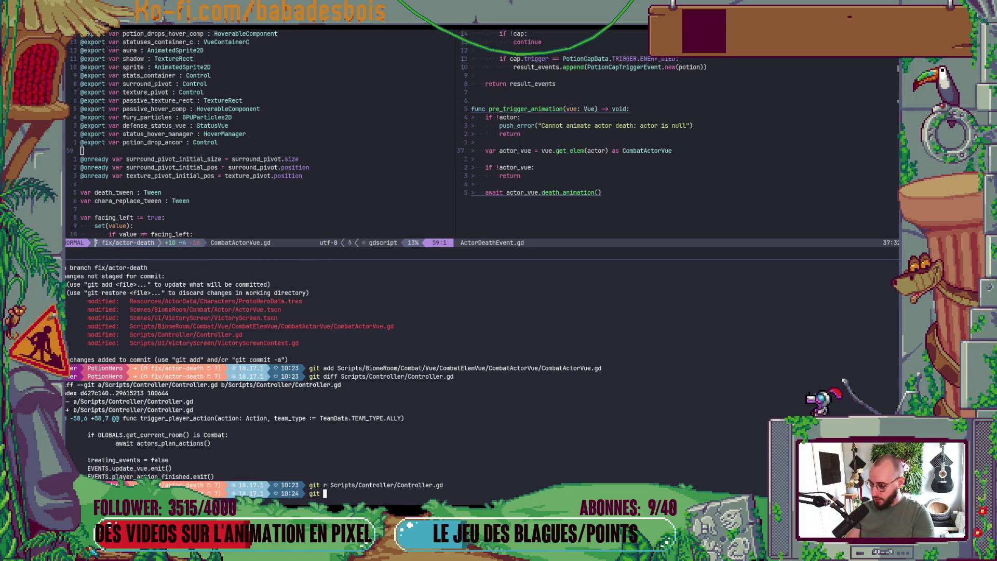
type("diff --st")
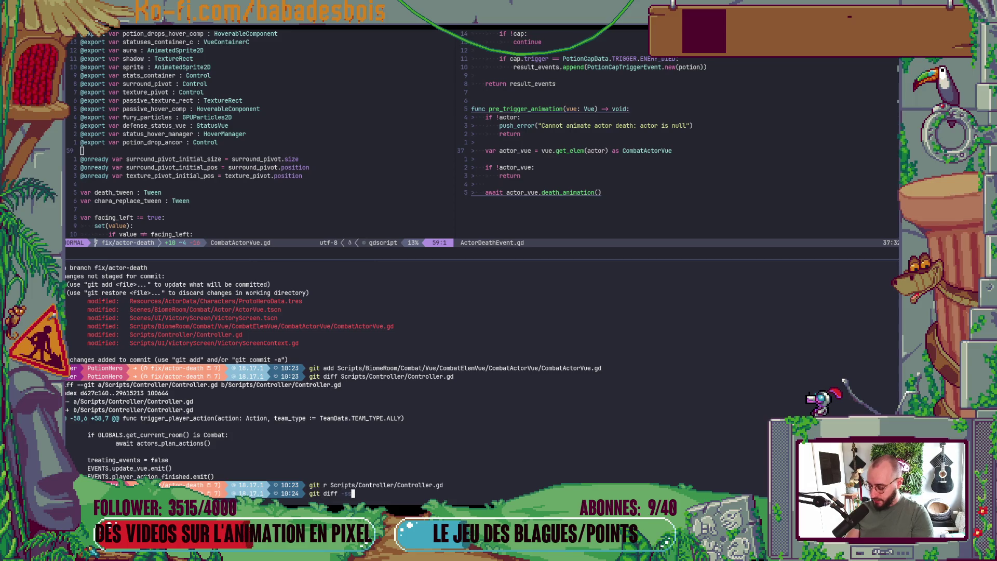
type("aged")
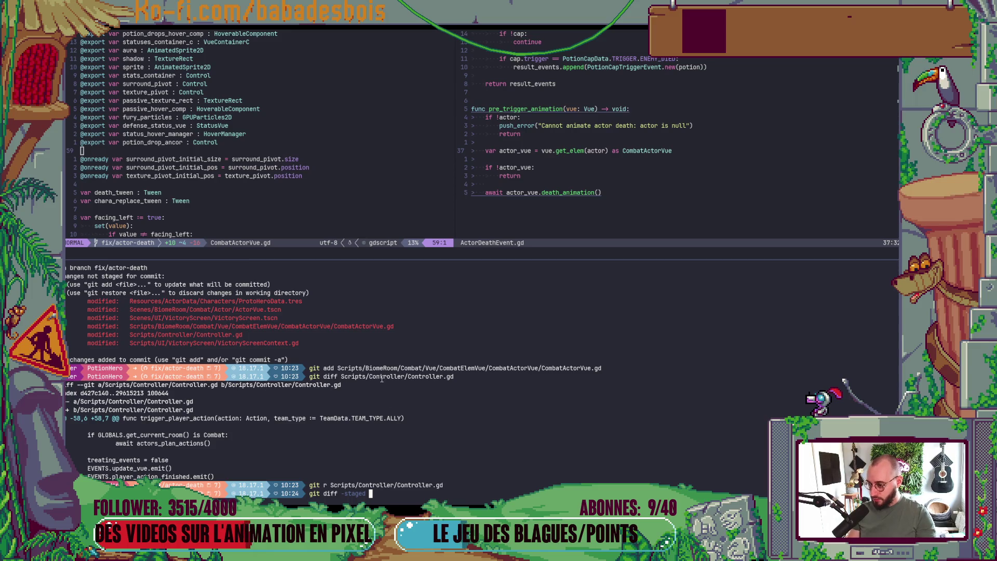
double_click(435, 368)
middle_click(434, 367)
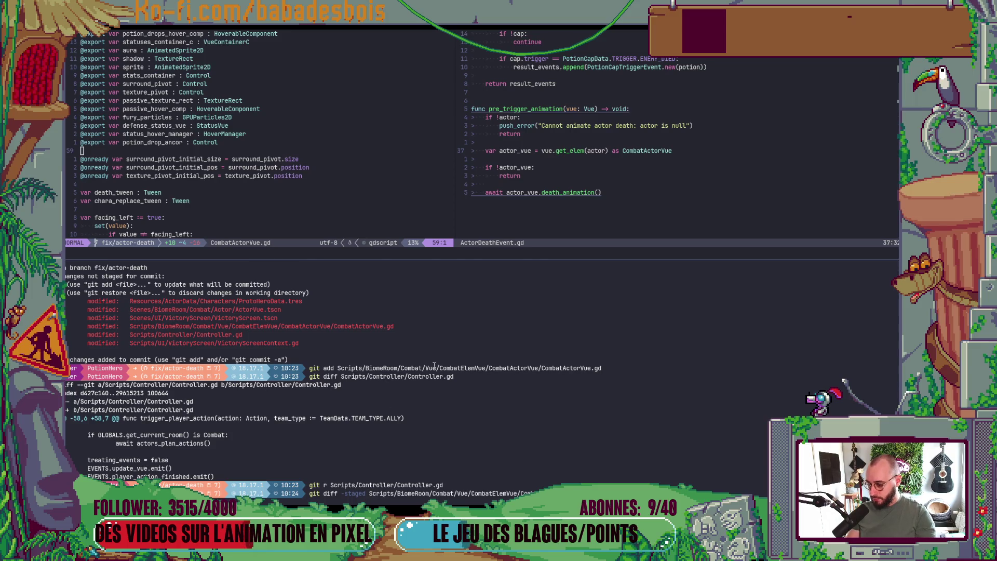
key("Return")
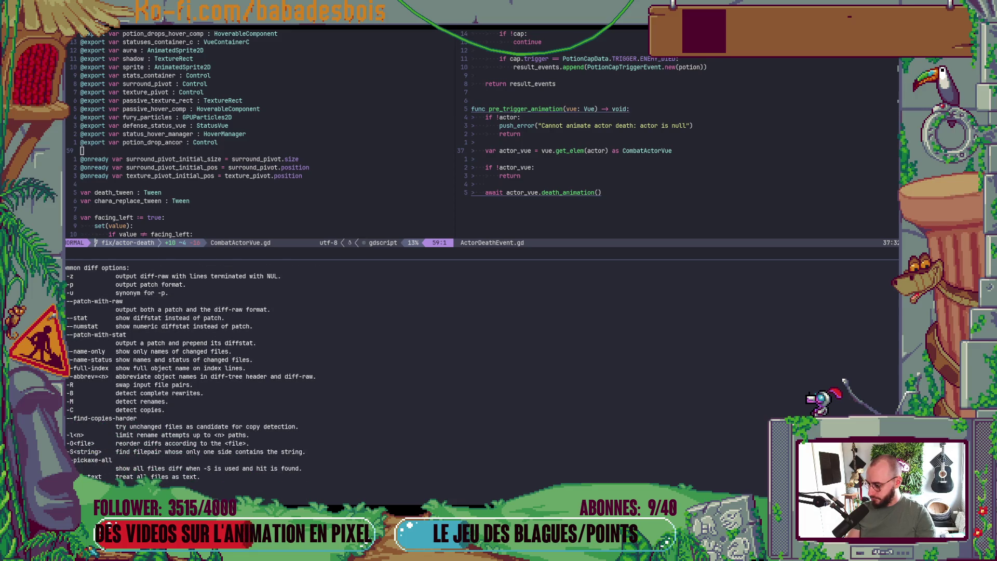
Fix the --staged option in the recalled diff command and rerun it for CombatActorVue.gd.
scroll(434, 366, "up", 5)
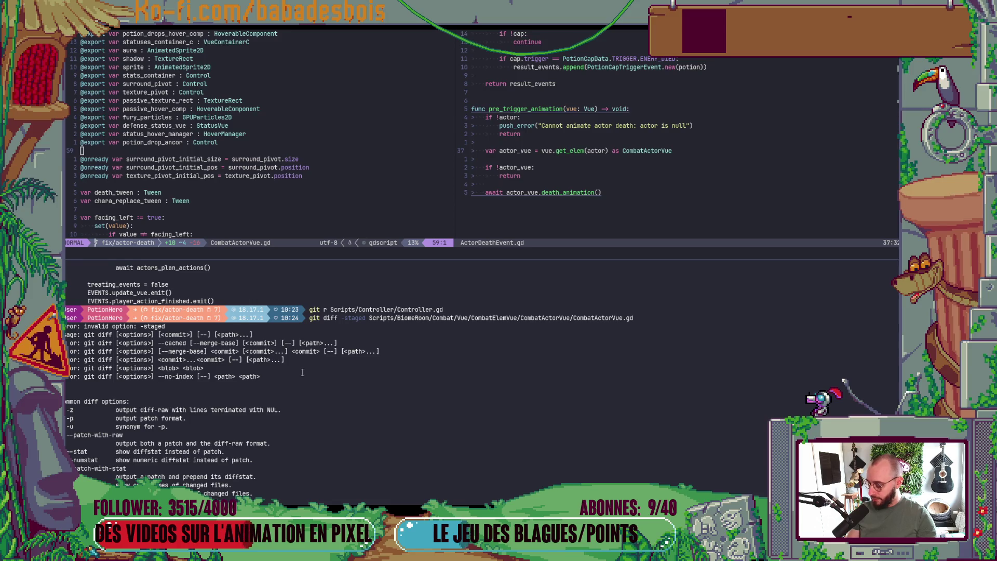
key("Up")
key("ctrl+Left")
key("ctrl+Left")
key("ctrl+Left")
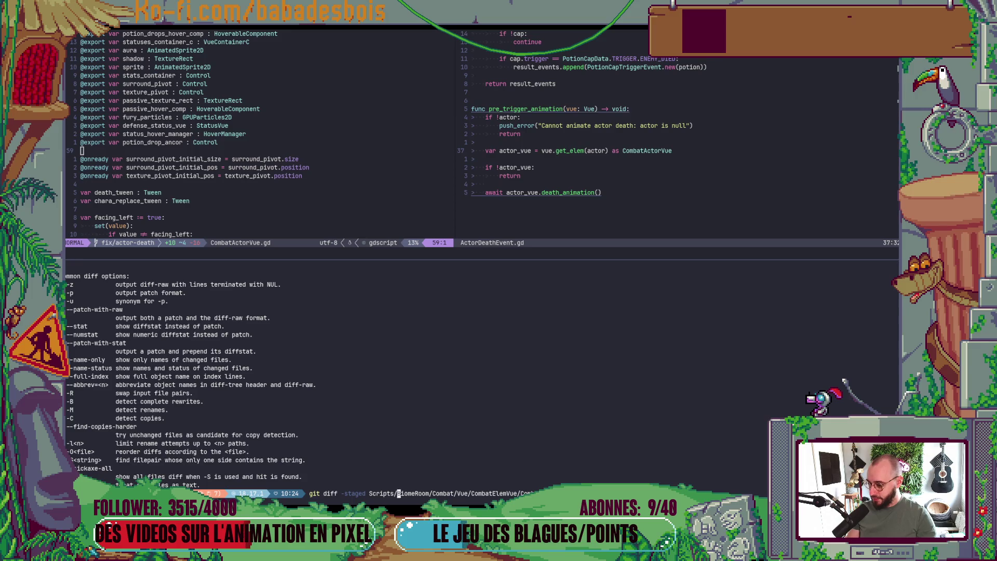
key("Left")
type("-")
key("Return")
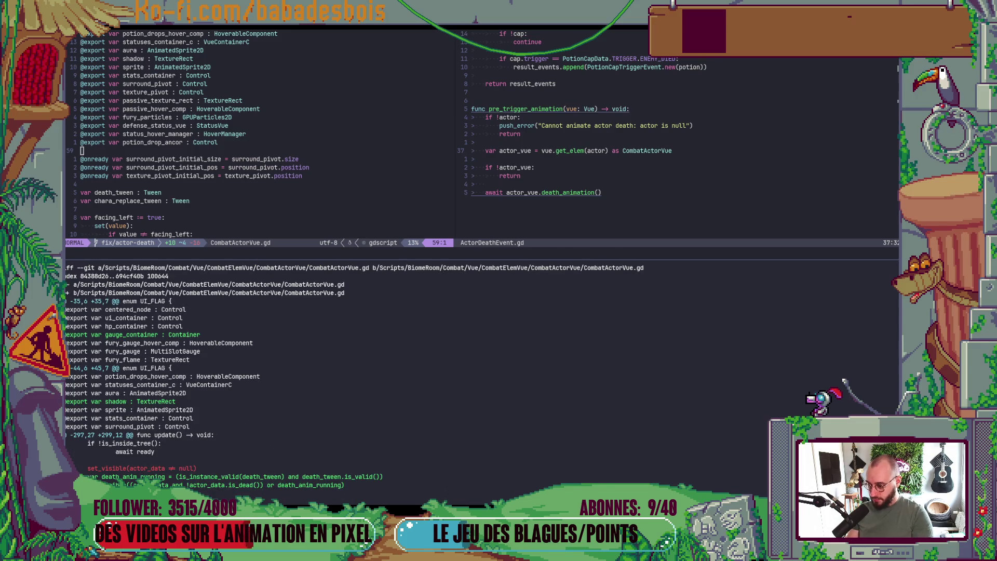
Maximise the terminal to read the staged diff, then quit the pager and restore the split.
key("j")
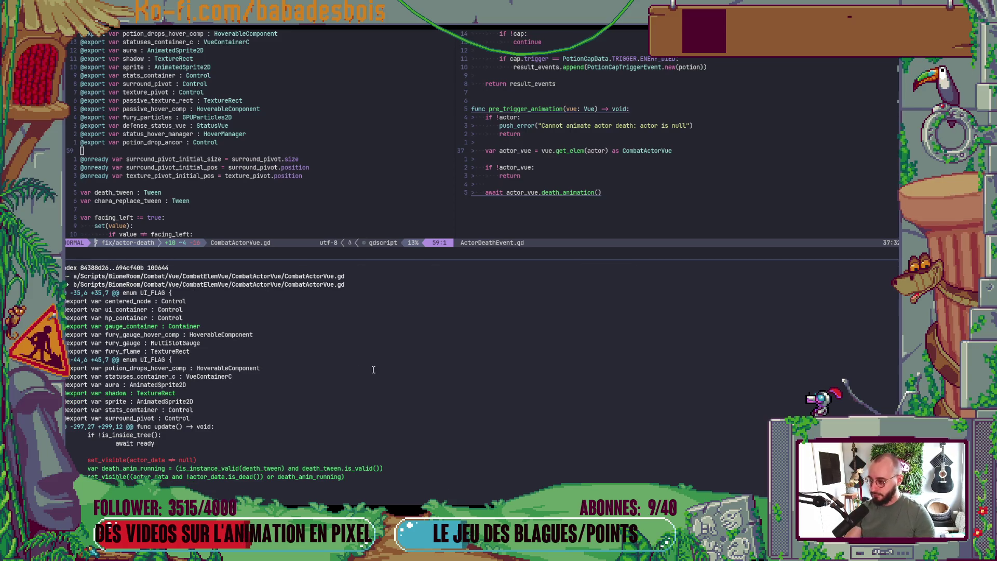
key("ctrl+b")
key("z")
scroll(374, 388, "up", 2)
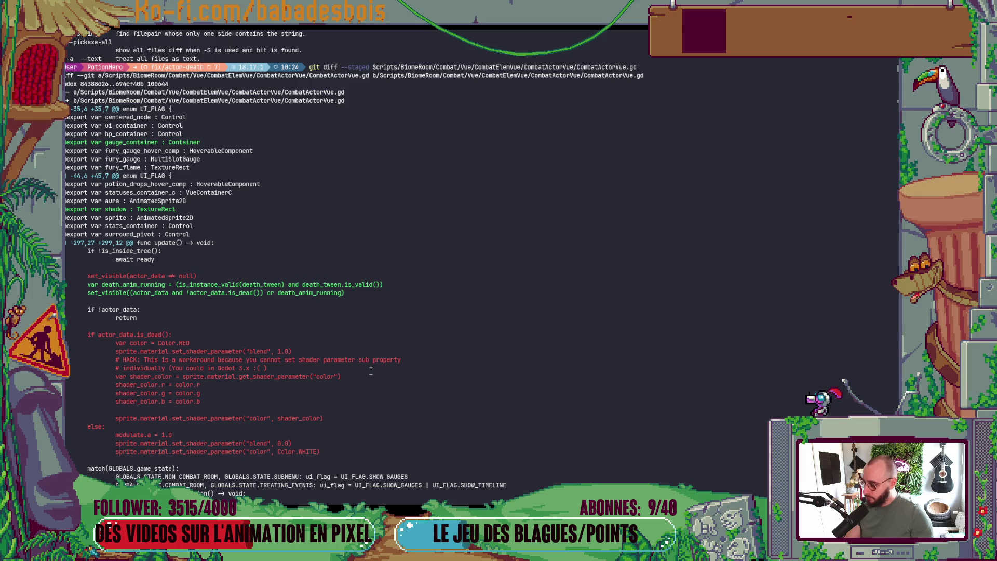
scroll(366, 353, "down", 2)
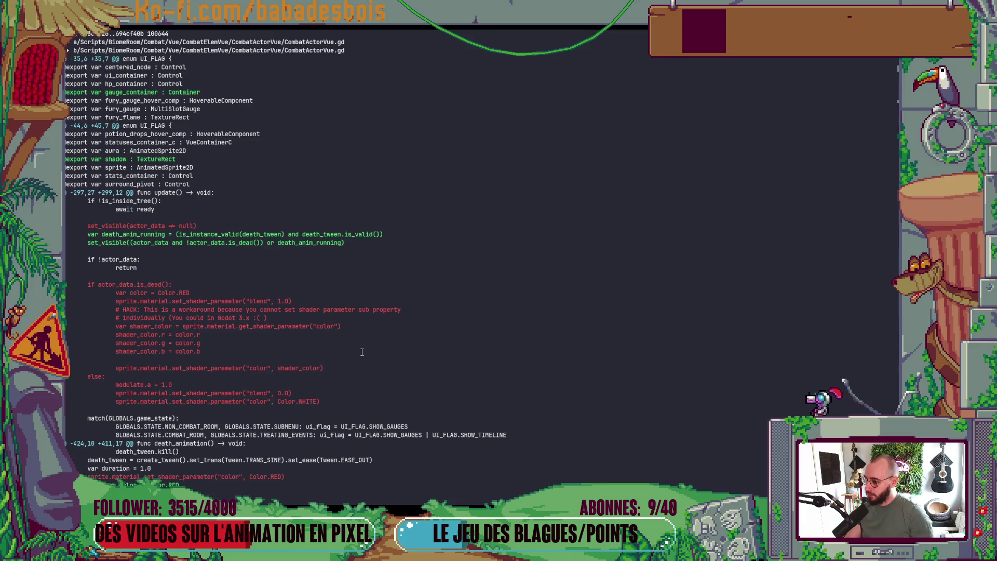
scroll(362, 352, "down", 5)
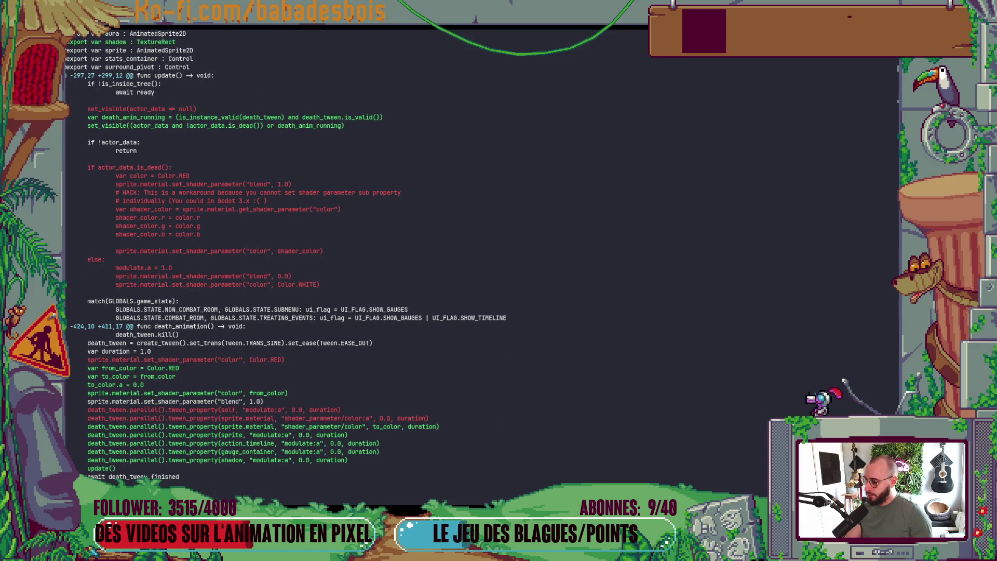
scroll(286, 255, "down", 1)
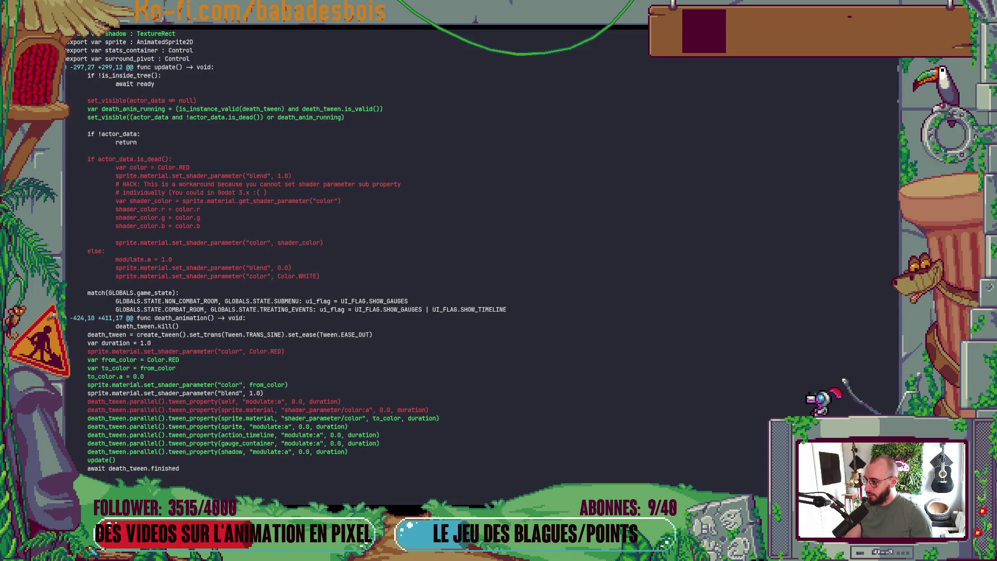
scroll(286, 255, "up", 5)
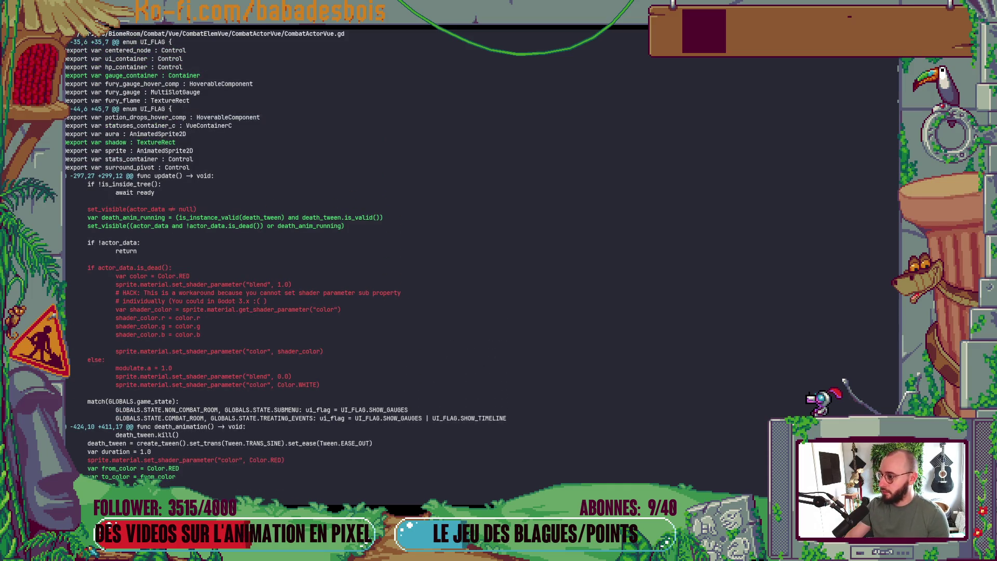
scroll(285, 255, "up", 1)
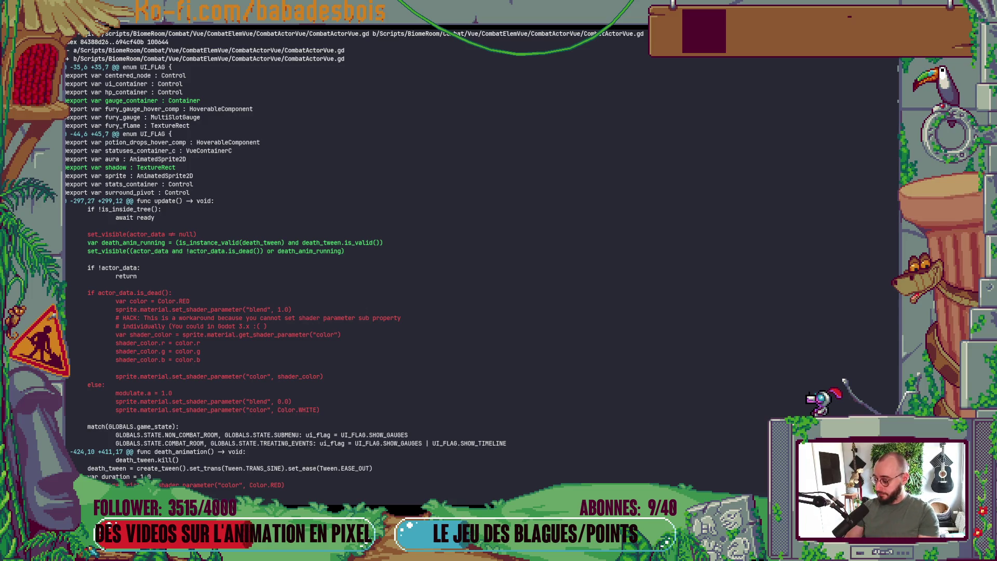
key("q")
key("ctrl+b")
Run git s and review the unstaged diff of ActorVue.tscn.
type("z")
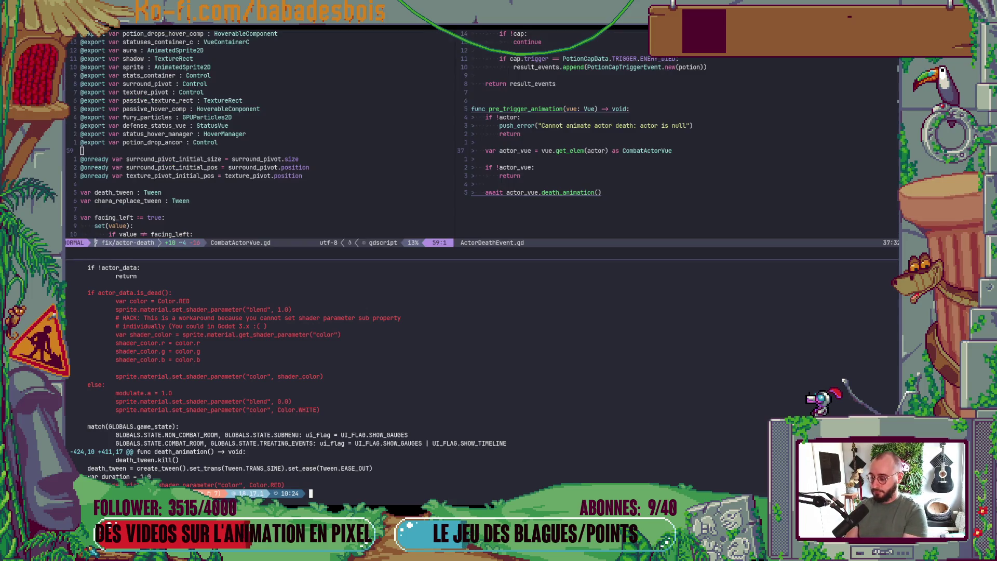
type("git s")
key("Return")
type("git add")
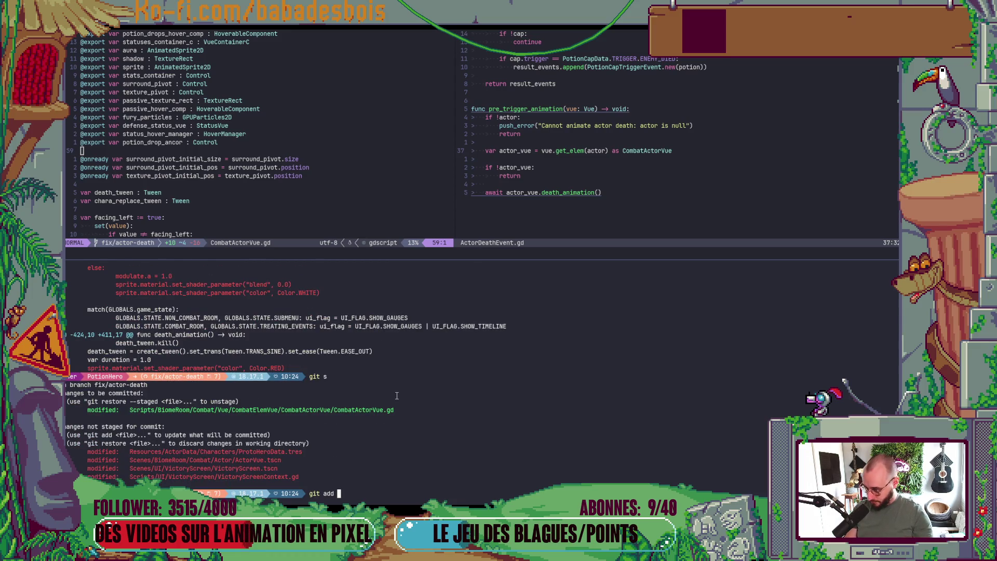
key("BackSpace")
key("BackSpace")
key("BackSpace")
type("diff")
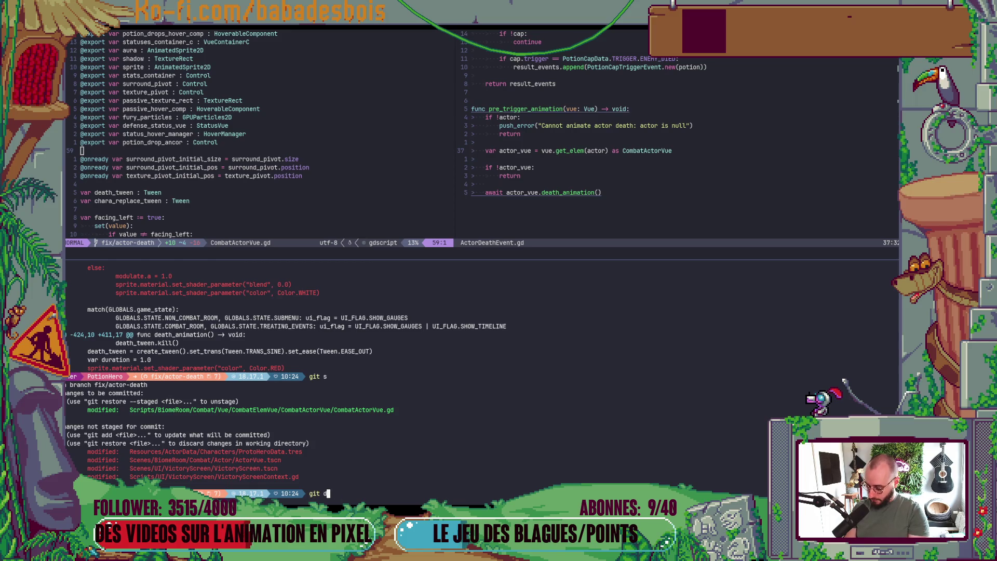
double_click(251, 462)
middle_click(251, 462)
key("Return")
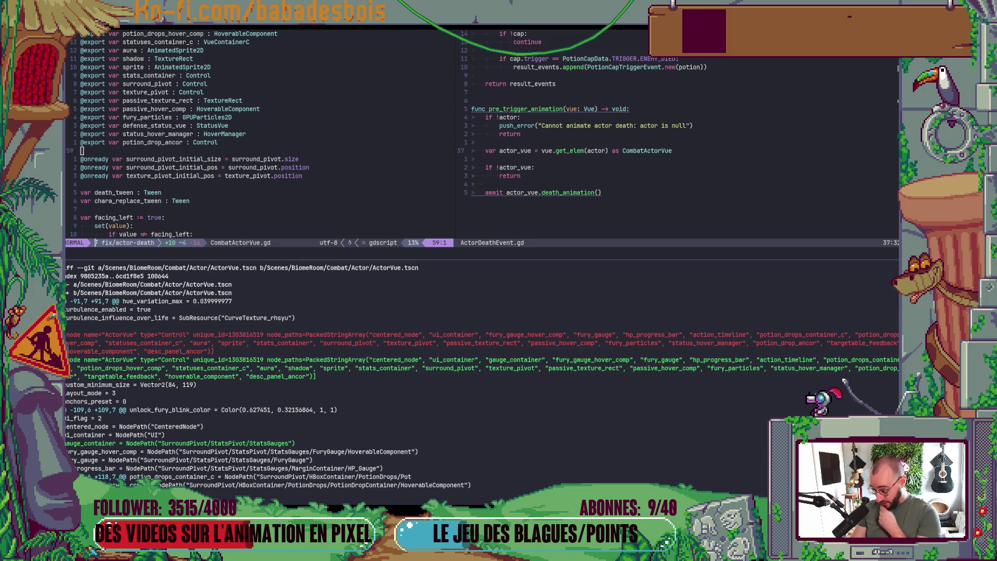
scroll(482, 376, "down", 3)
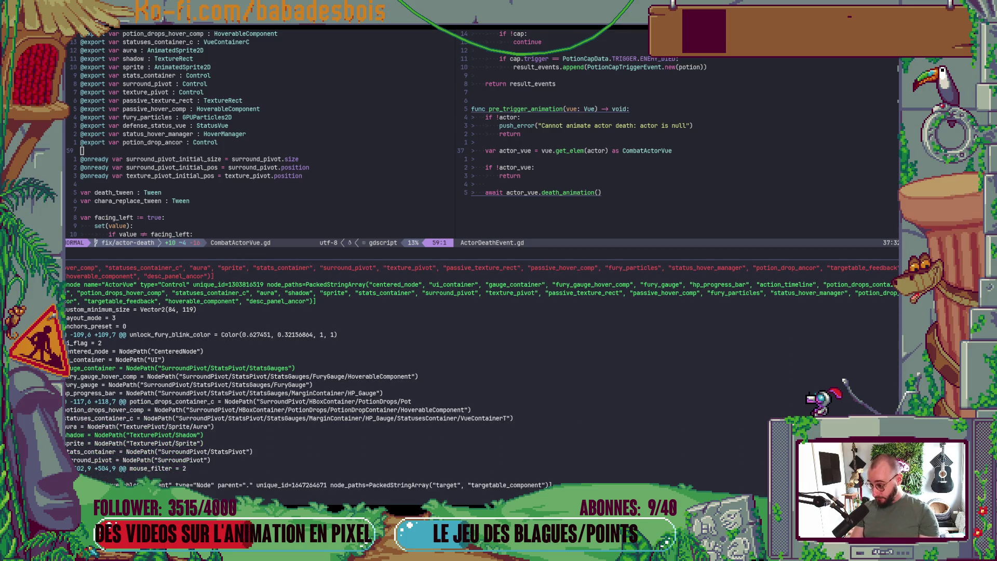
scroll(482, 376, "down", 3)
Stage ActorVue.tscn, recheck git status, and launch commitizen with cz.
type("git")
key("Up")
key("ctrl+Left")
key("ctrl+Left")
key("ctrl+Left")
key("ctrl+Left")
key("ctrl+w")
type("add")
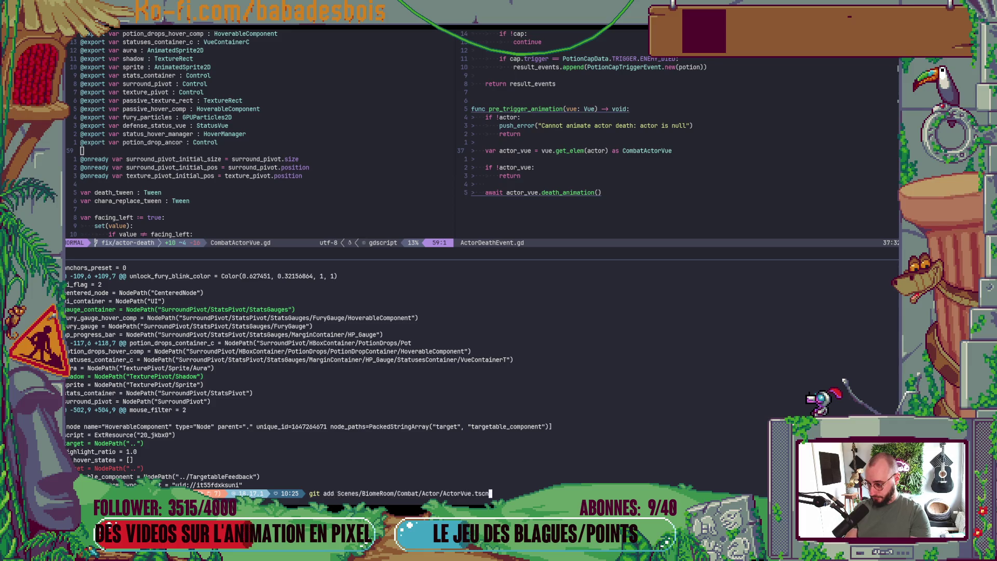
key("Return")
type("git s")
key("Return")
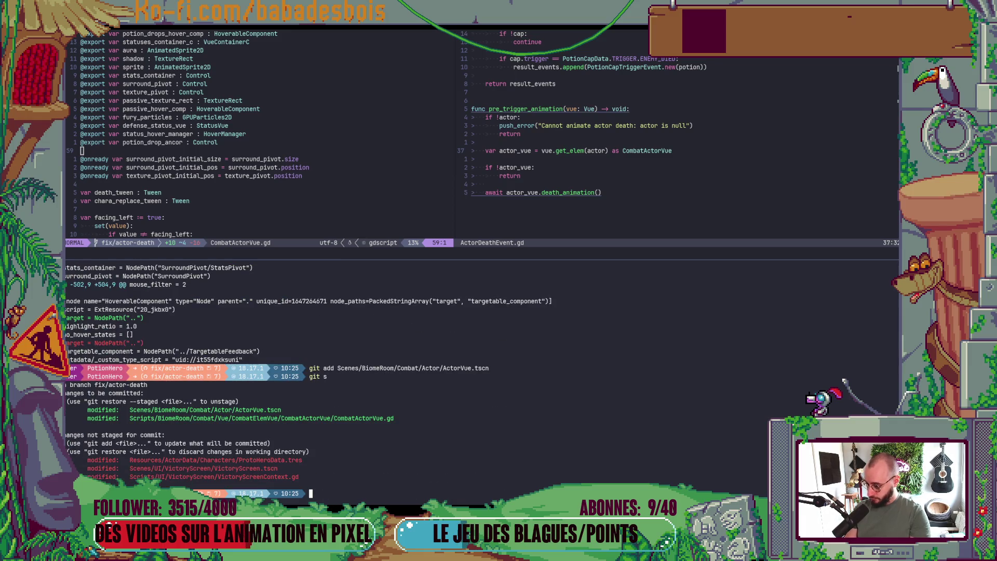
type("cz")
key("Return")
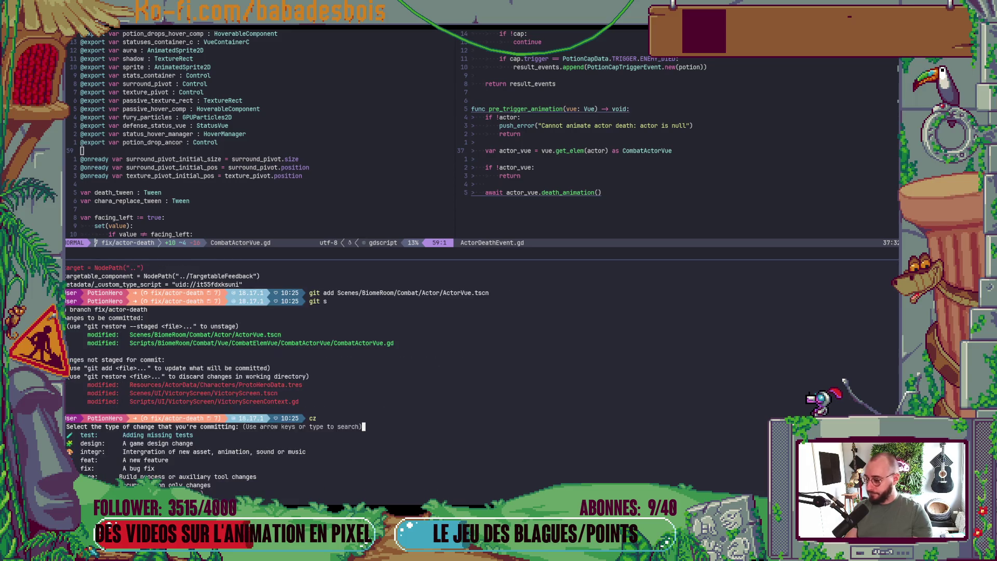
Finish the commit as fix(Misc) 'Fix Actor death animation' with no long description.
key("Down")
key("Return")
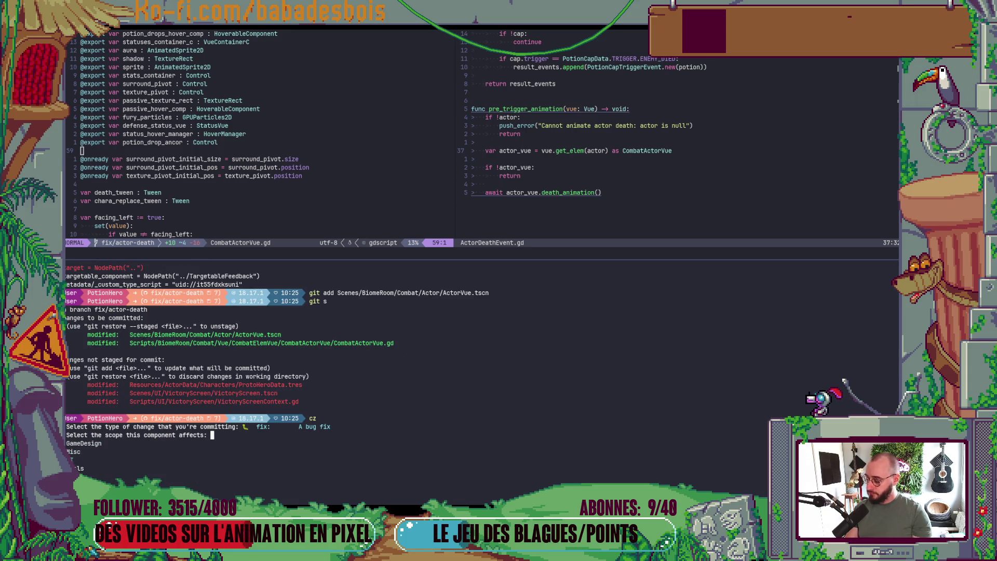
key("Down")
key("Return")
type("Fix ")
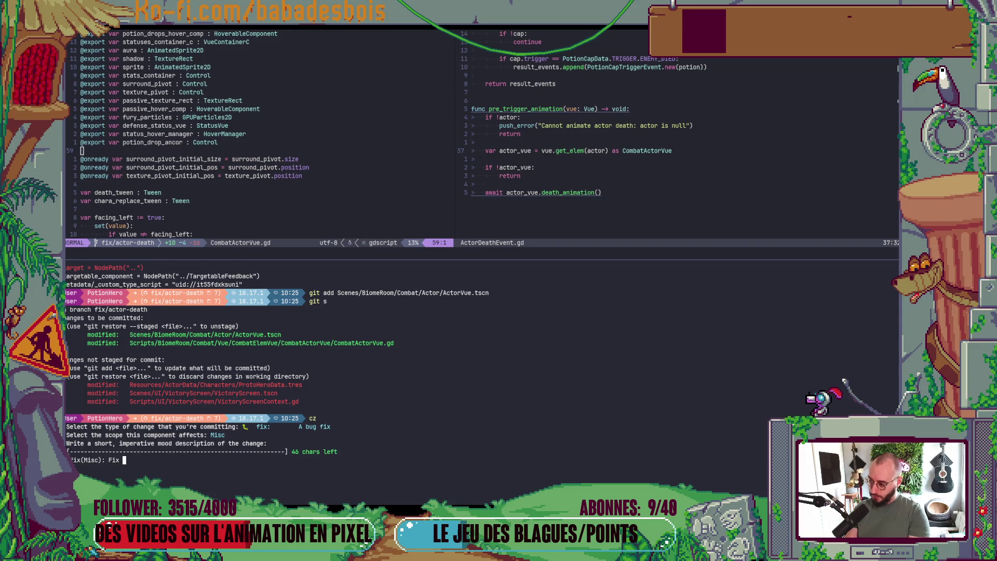
type("Actor death")
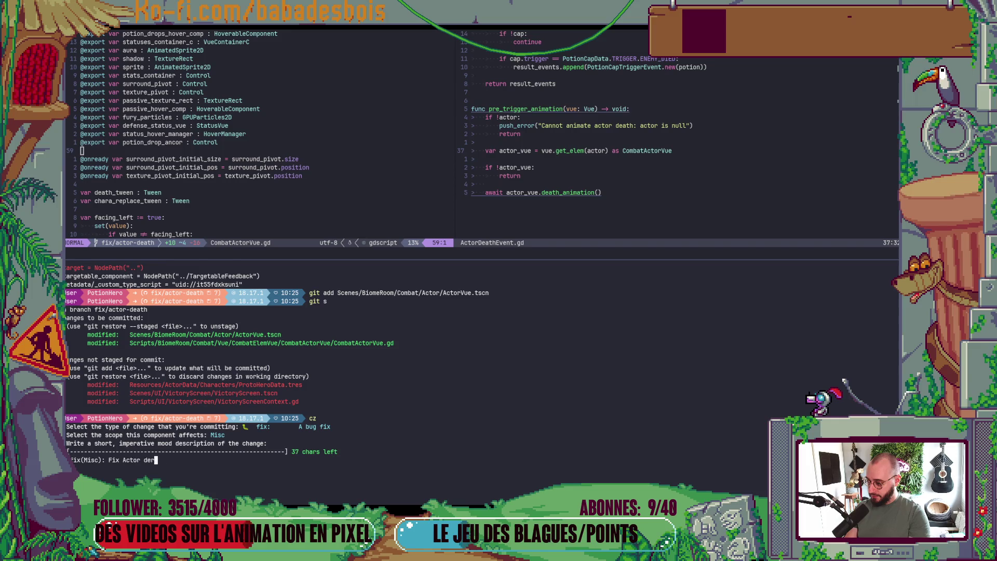
type(" animation")
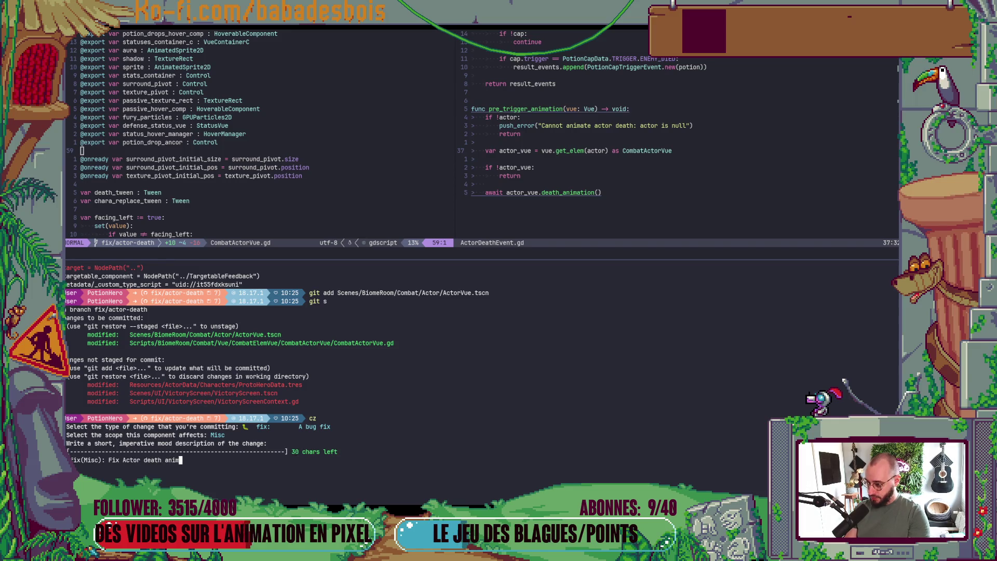
key("Return")
key("Return")
Check the repository status and stage VictoryScreen.tscn.
type("git s")
key("Return")
type("git add")
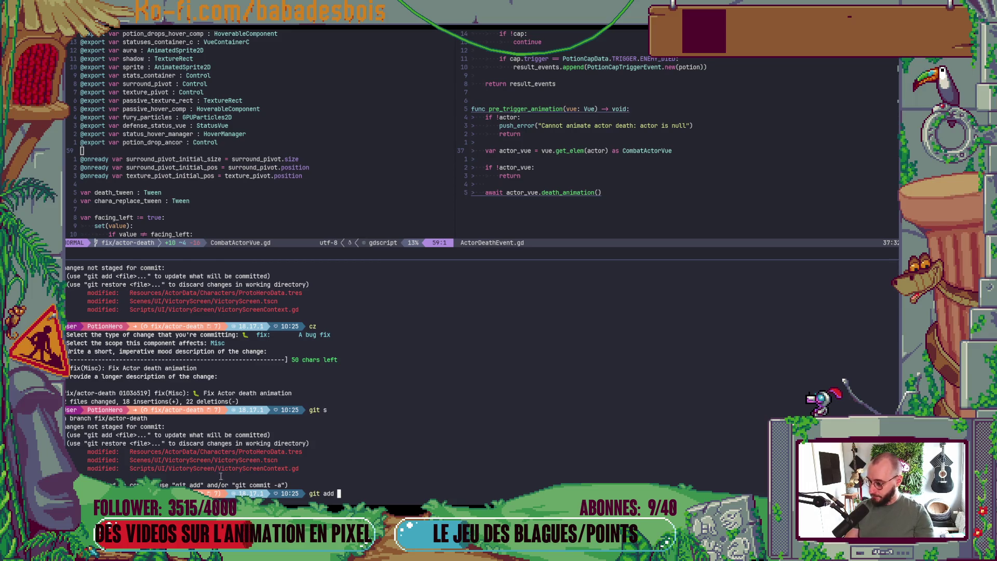
double_click(260, 460)
middle_click(262, 460)
key("Return")
Drop the staging of VictoryScreenContext.gd and show its changes with git diff instead.
type("git add")
double_click(256, 460)
middle_click(256, 460)
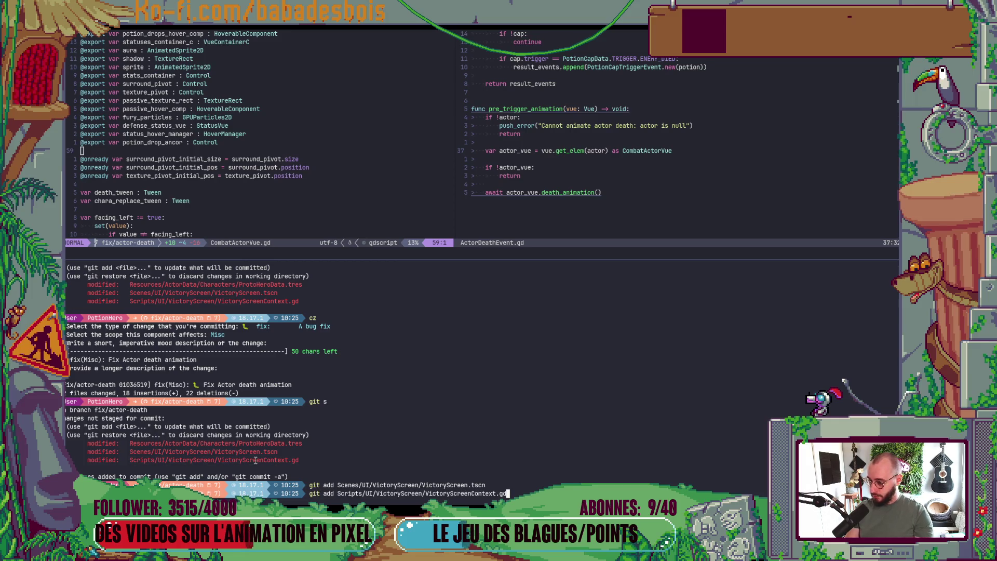
key("BackSpace")
key("BackSpace")
key("BackSpace")
type("git ddiff")
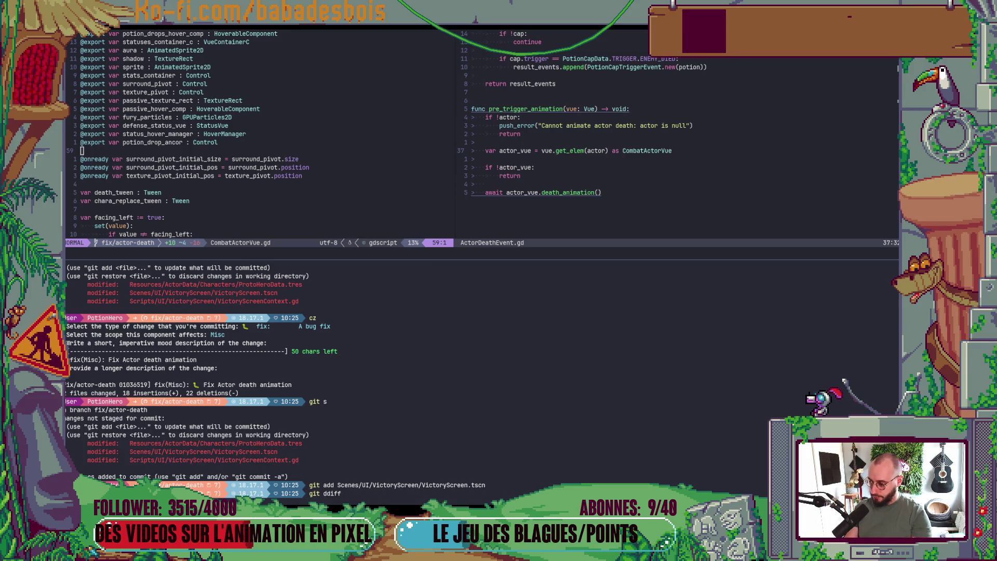
key("BackSpace")
key("BackSpace")
key("BackSpace")
key("BackSpace")
type("iff")
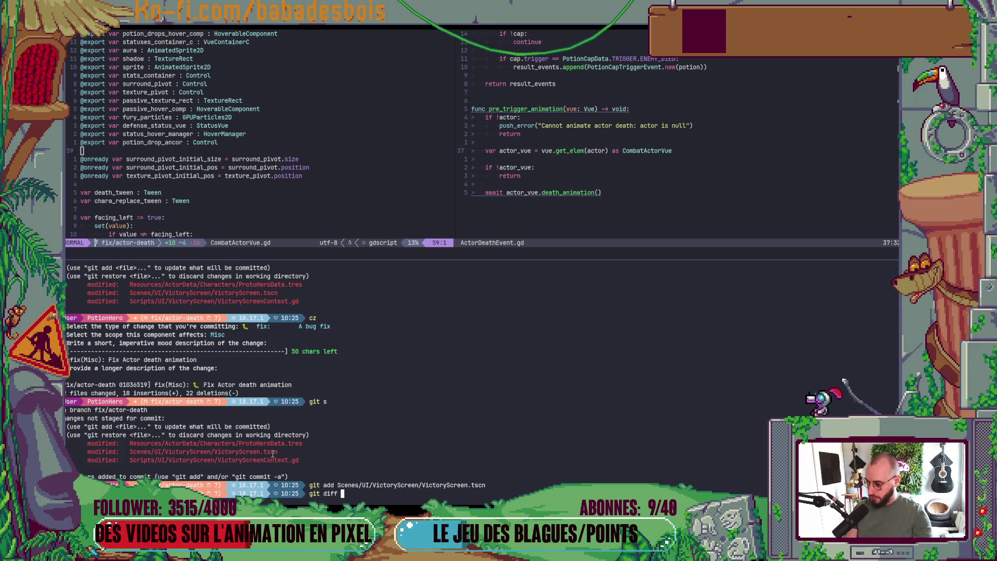
double_click(267, 460)
middle_click(268, 460)
key("Return")
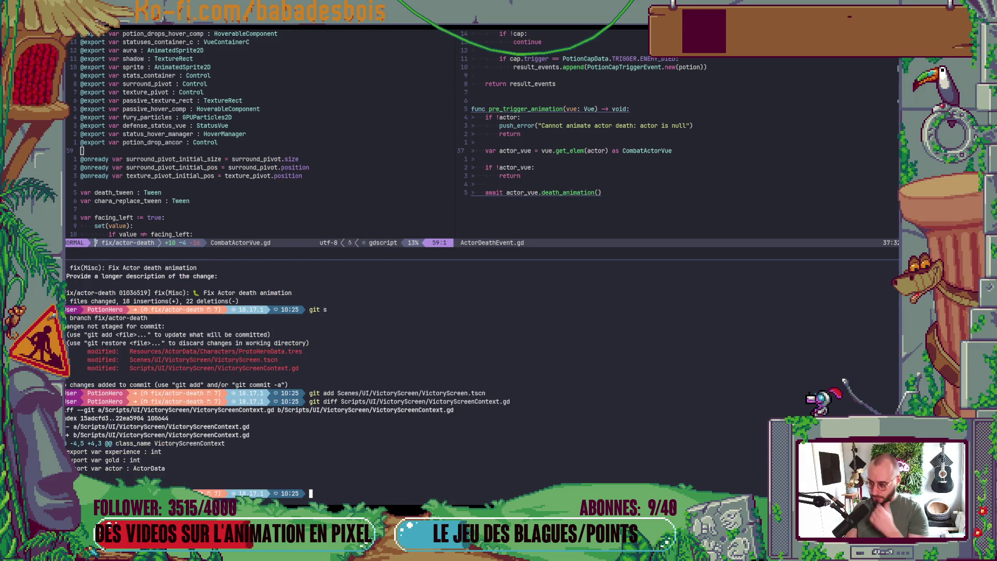
Discard the changes to VictoryScreenContext.gd with git restore.
key("Up")
key("ctrl+Left")
key("ctrl+Left")
key("ctrl+Left")
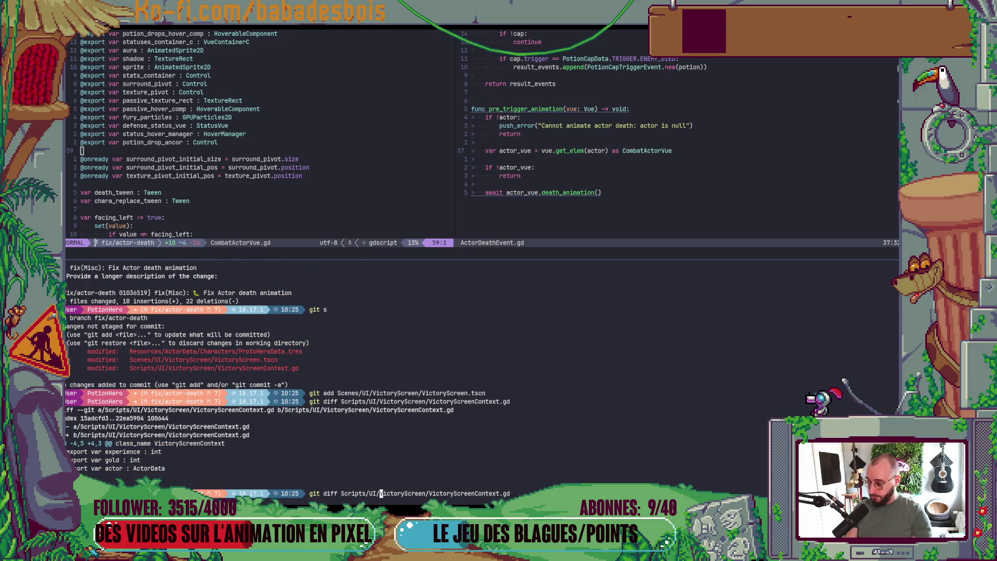
key("BackSpace")
key("BackSpace")
key("BackSpace")
key("BackSpace")
type("r")
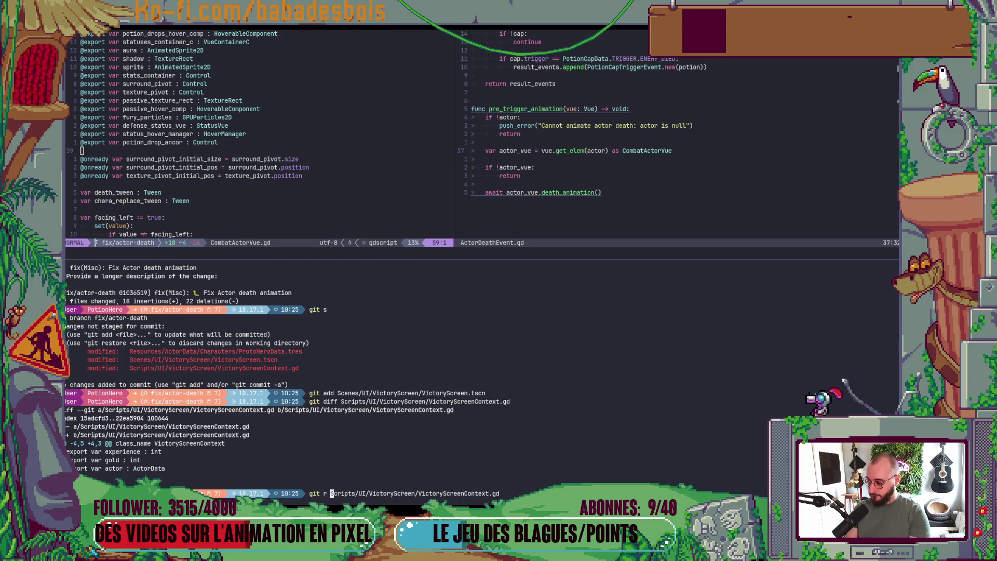
key("Return")
type("git")
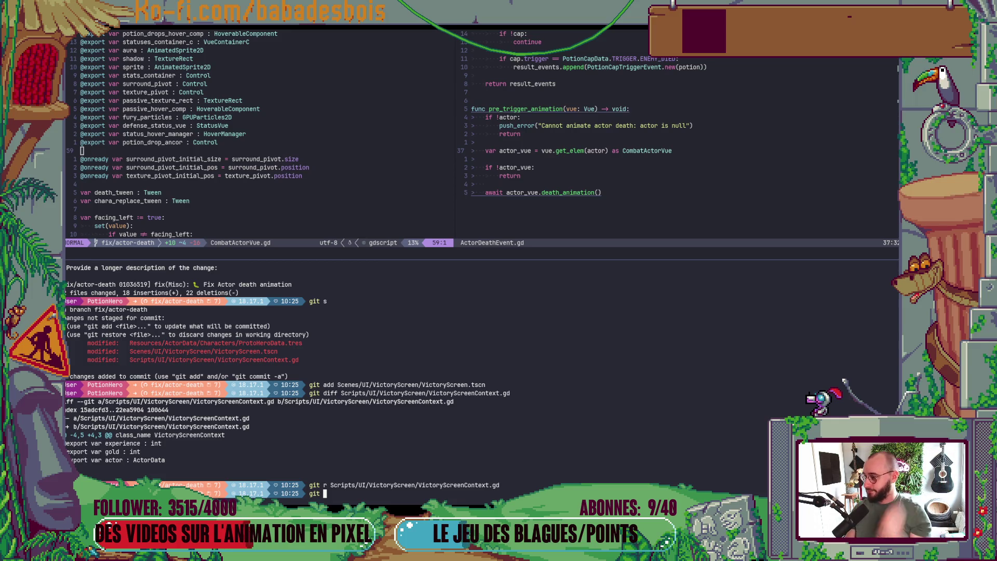
Check the status, then commit the staged scene with cz as fix(UI) 'Fix Victory screen margins'.
type("s")
key("Return")
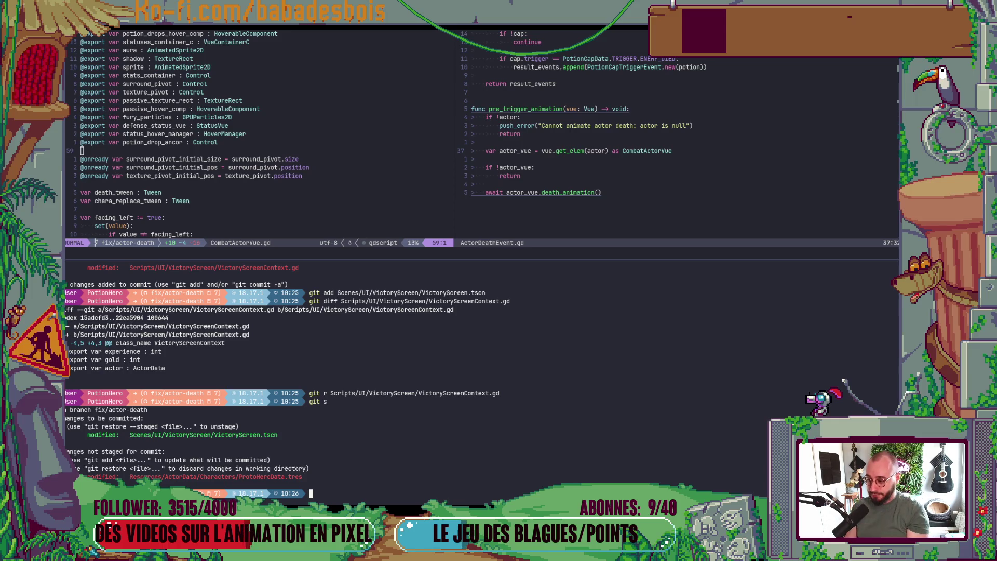
type("cz")
key("Return")
key("Down")
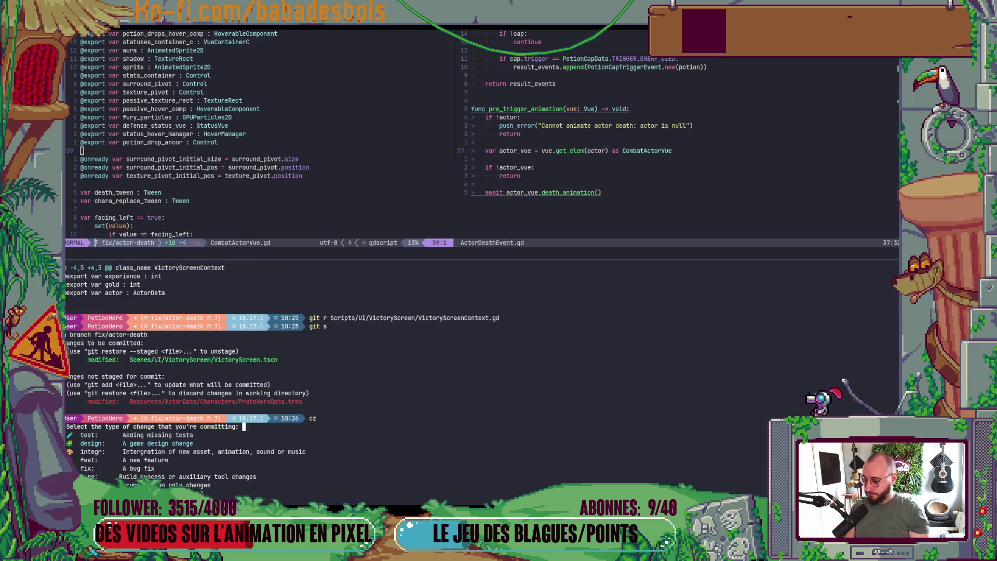
key("Return")
key("Down")
key("Down")
key("Return")
type("Fix Vic")
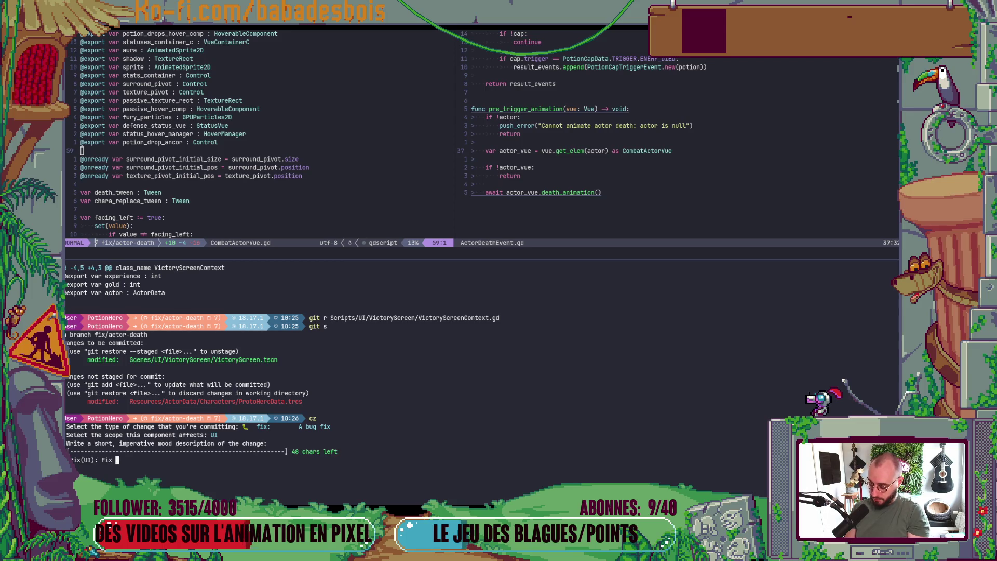
type("tr")
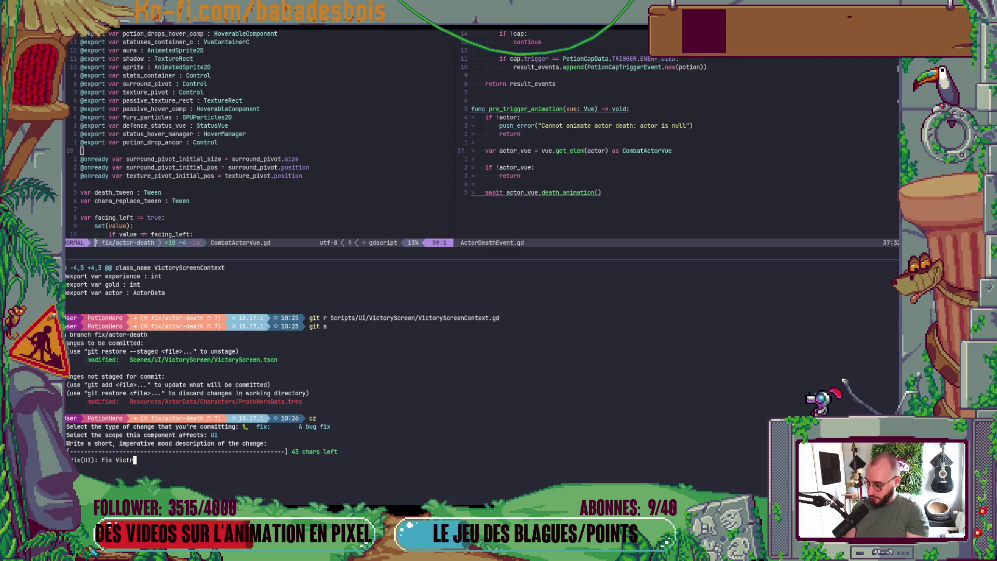
key("BackSpace")
type("ory scre")
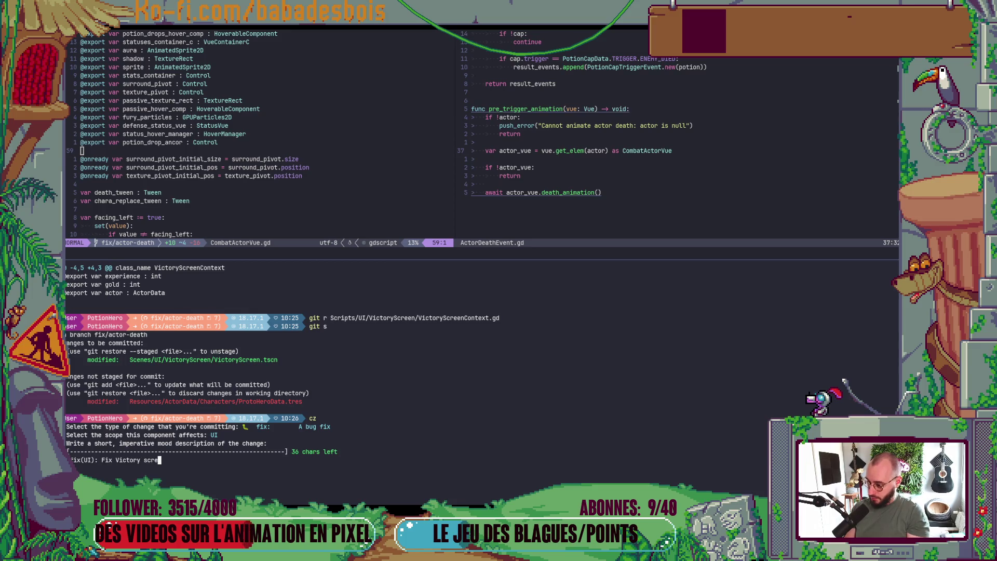
type("en margins")
key("Return")
key("Return")
Push the fix/actor-death branch to the remote with git push.
type("git push")
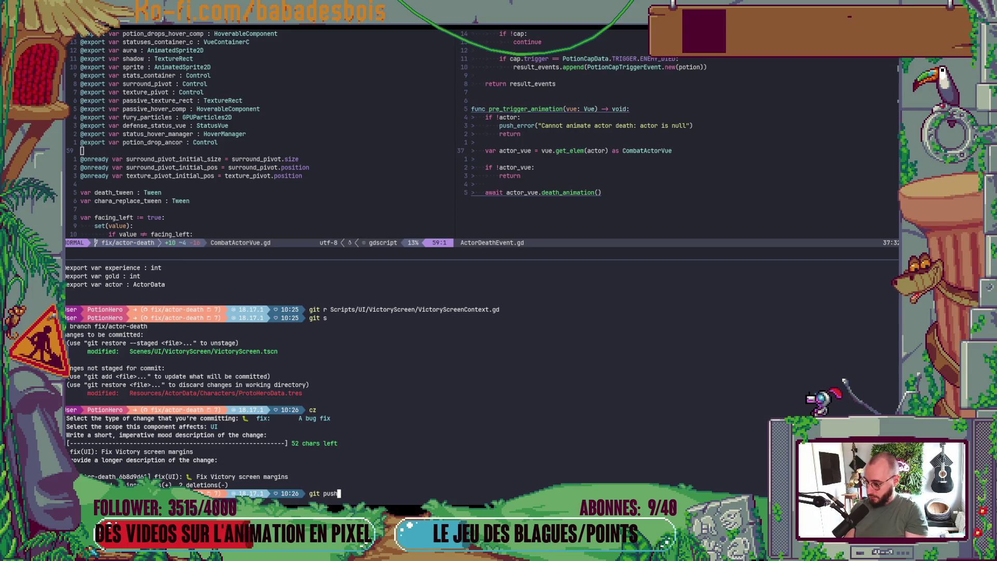
key("Return")
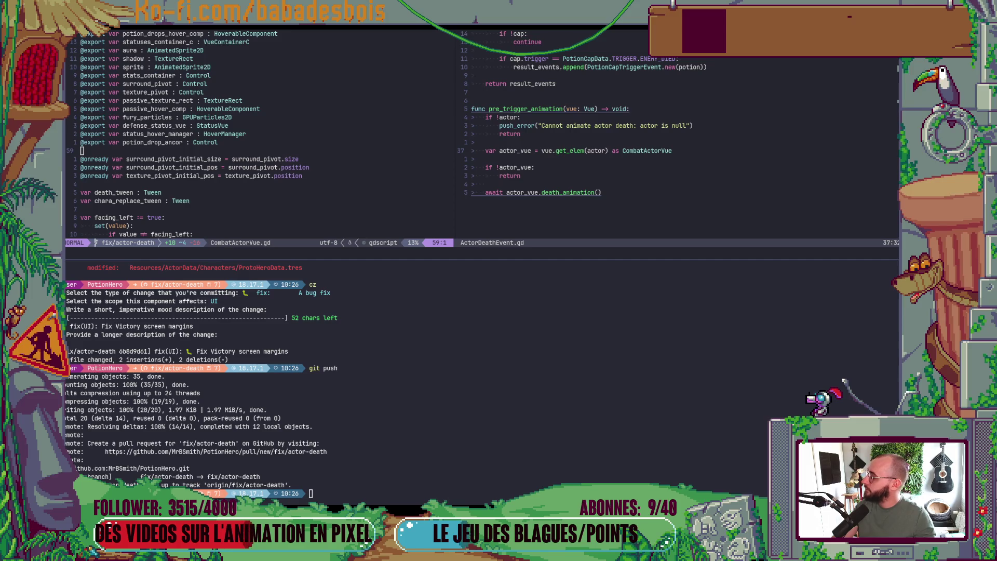
key("alt+Tab")
key("alt+Tab")
key("alt+Tab")
Start a pull request for fix/actor-death and request a teammate as reviewer.
left_click(249, 36)
left_click(565, 40)
left_click(175, 116)
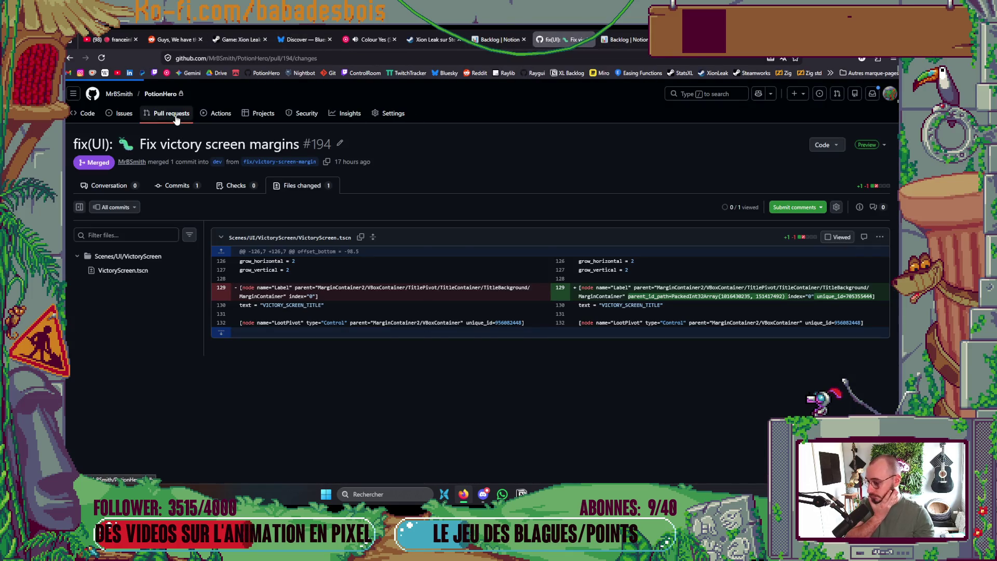
left_click(726, 151)
left_click(676, 203)
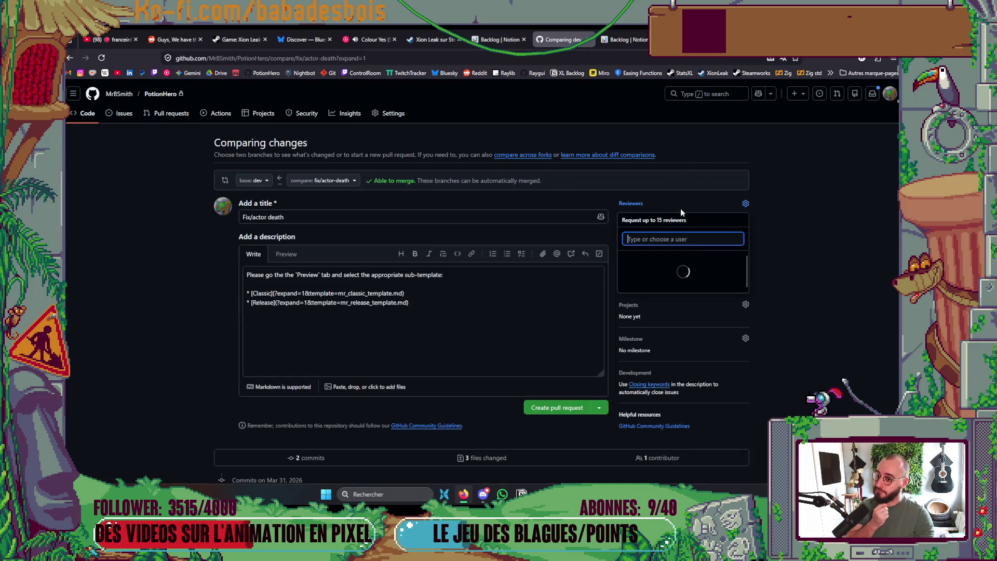
left_click(680, 259)
left_click(153, 293)
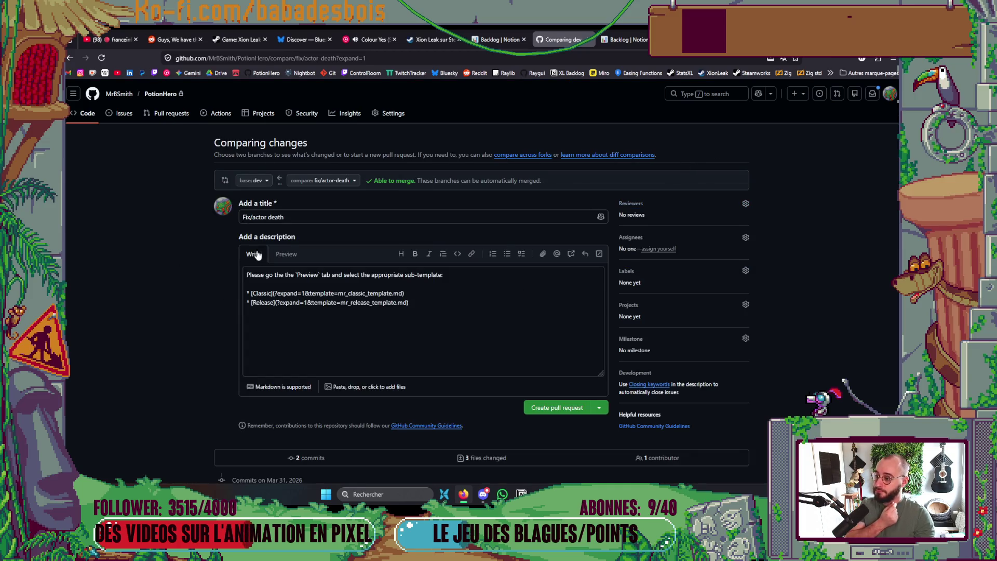
Load the Classic description template and replace task 1 with 'Fix actor death animation'.
left_click(286, 254)
left_click(269, 292)
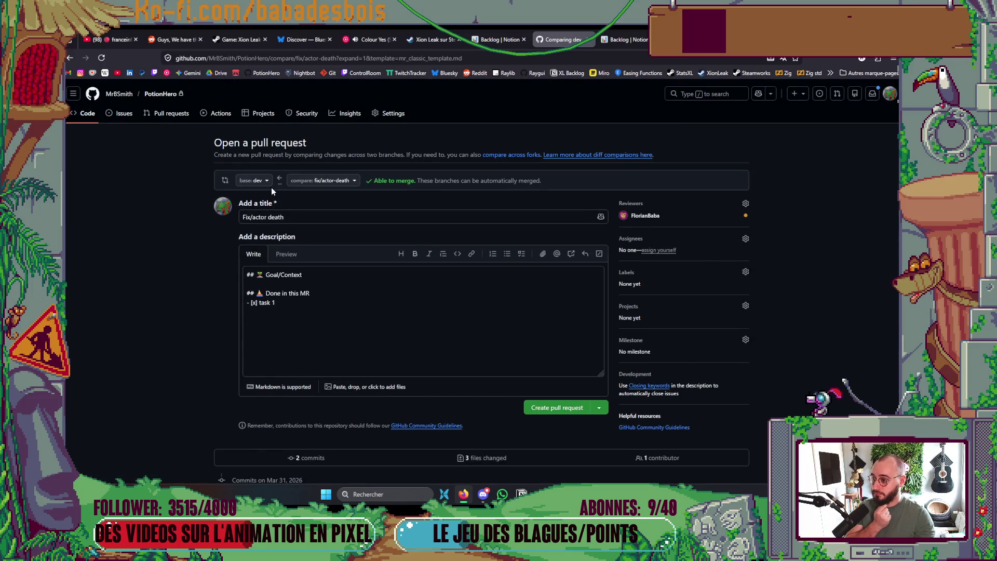
left_click(285, 305)
key("ctrl+shift+Left")
key("ctrl+shift+Left")
type("Fix de")
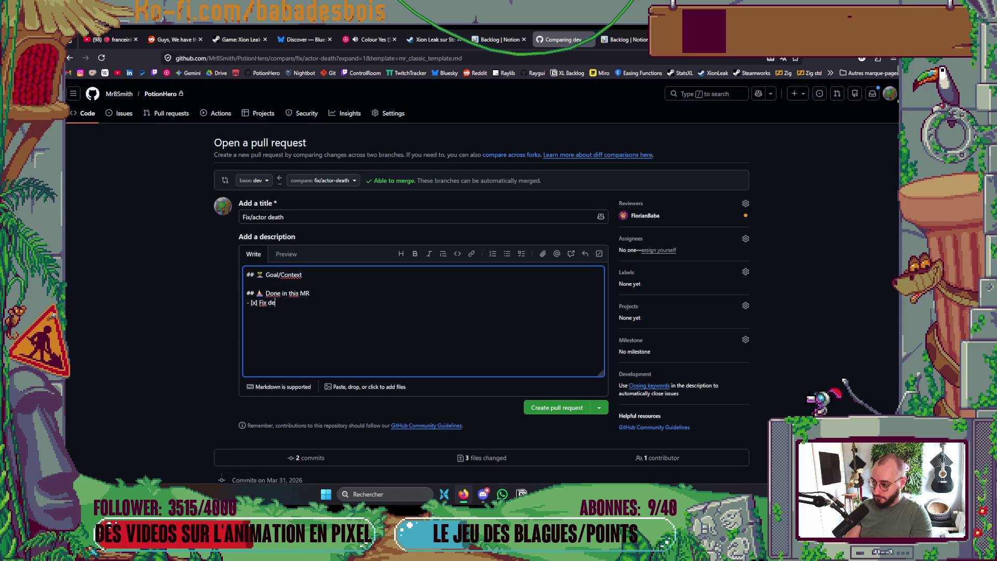
type("ath animation")
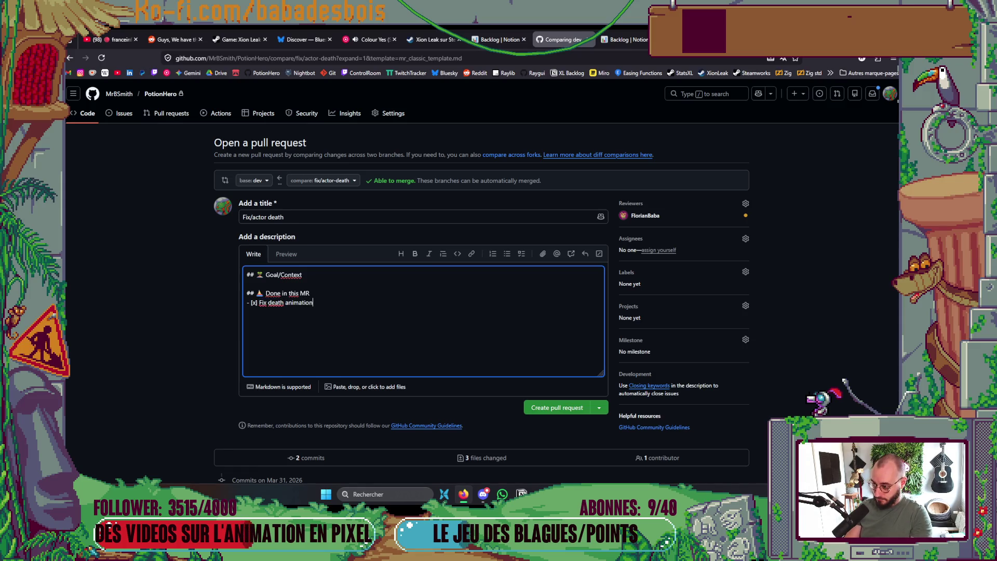
scroll(519, 210, "down", 3)
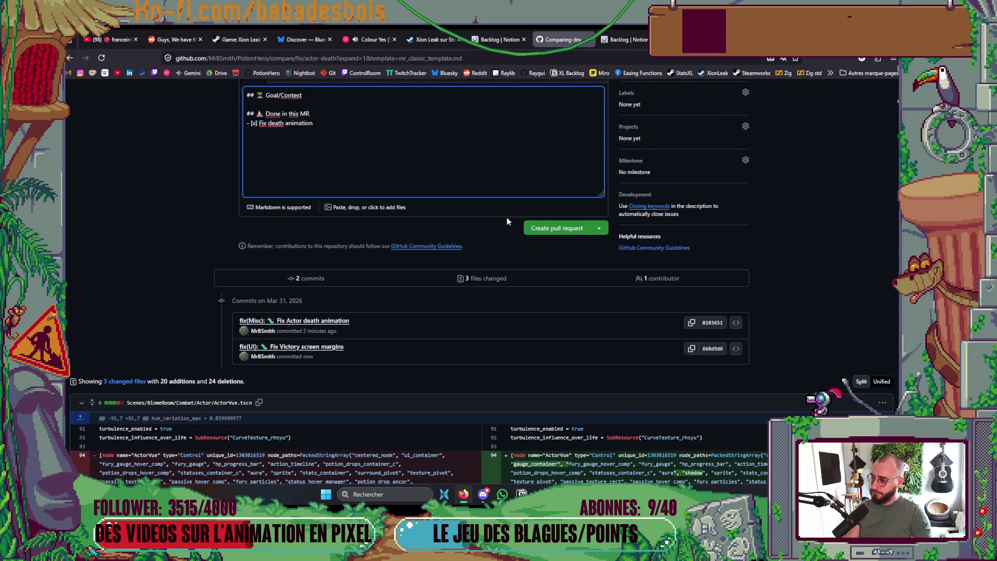
type("actor")
Add a second checked task, 'Fix victory screen margins'.
key("End")
key("Return")
key("BackSpace")
type("x")
key("End")
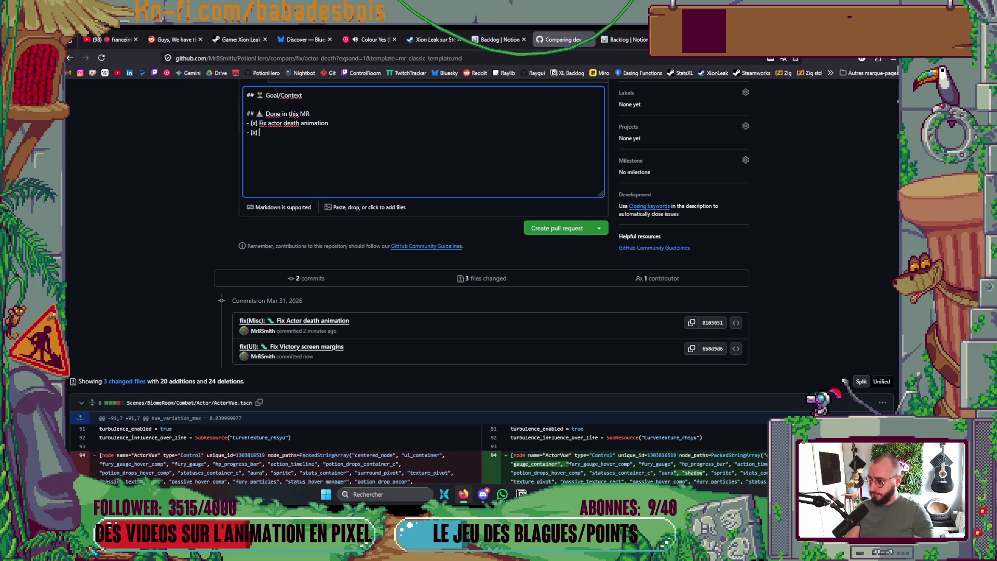
type("F")
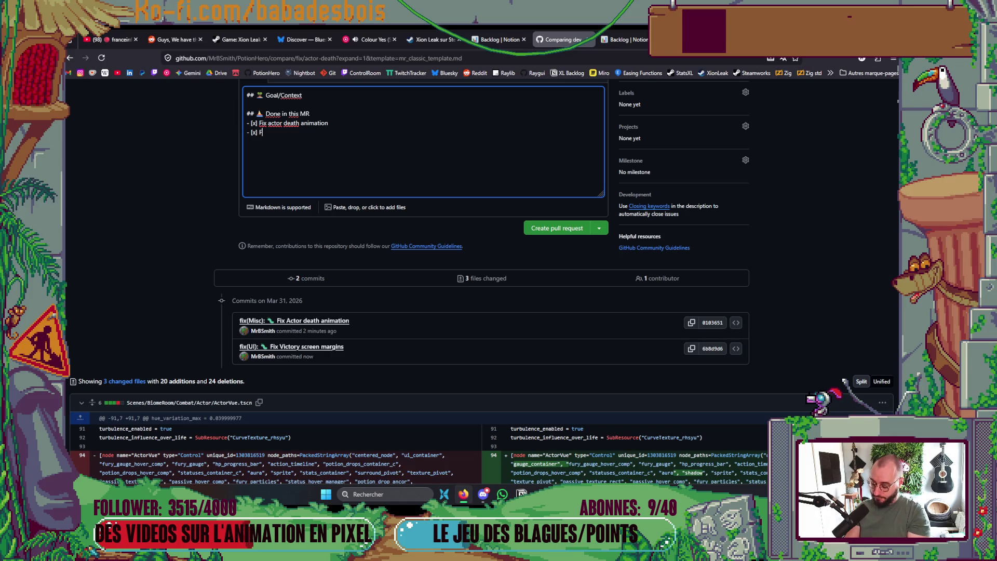
type("ix vi")
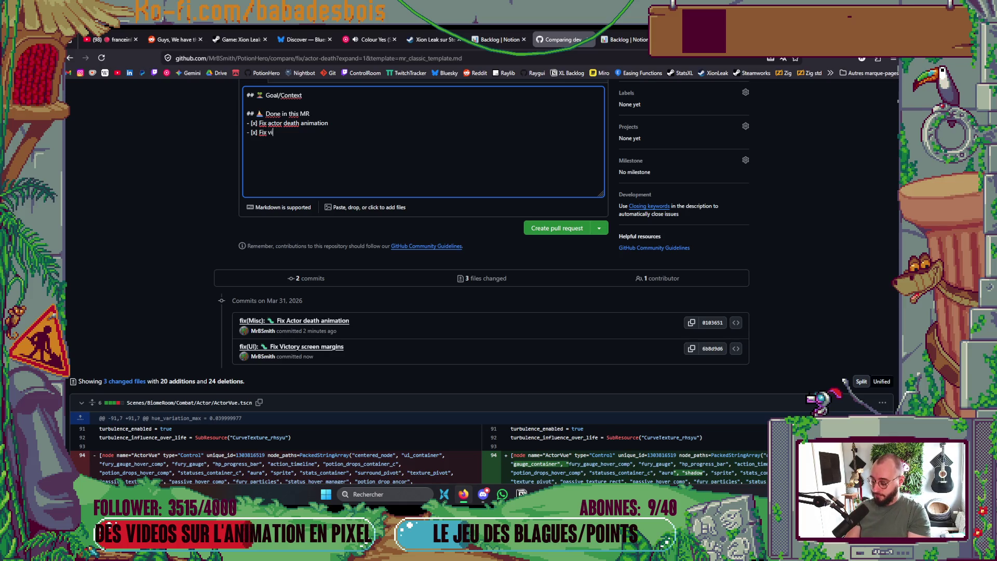
type("ctory ")
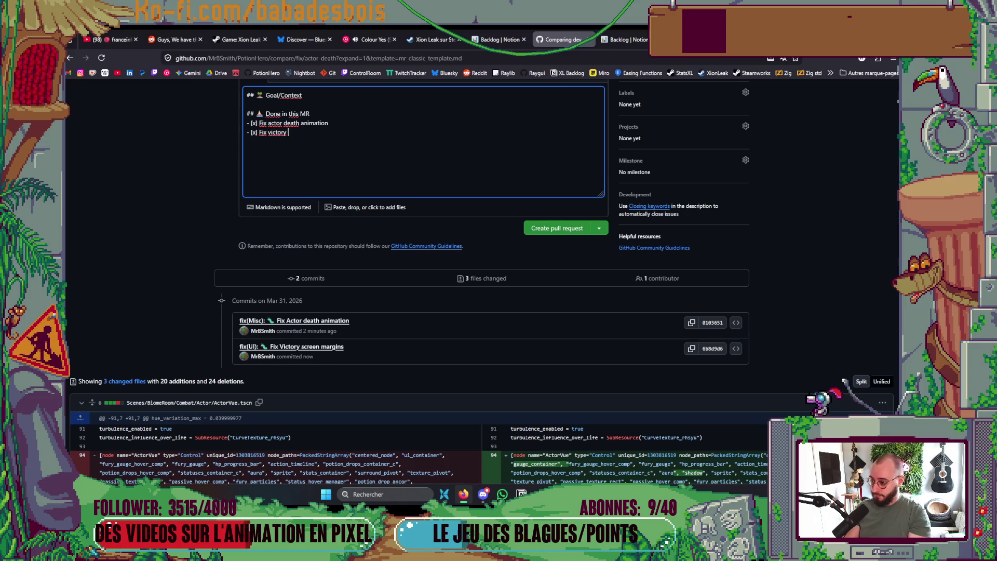
type("screen margins")
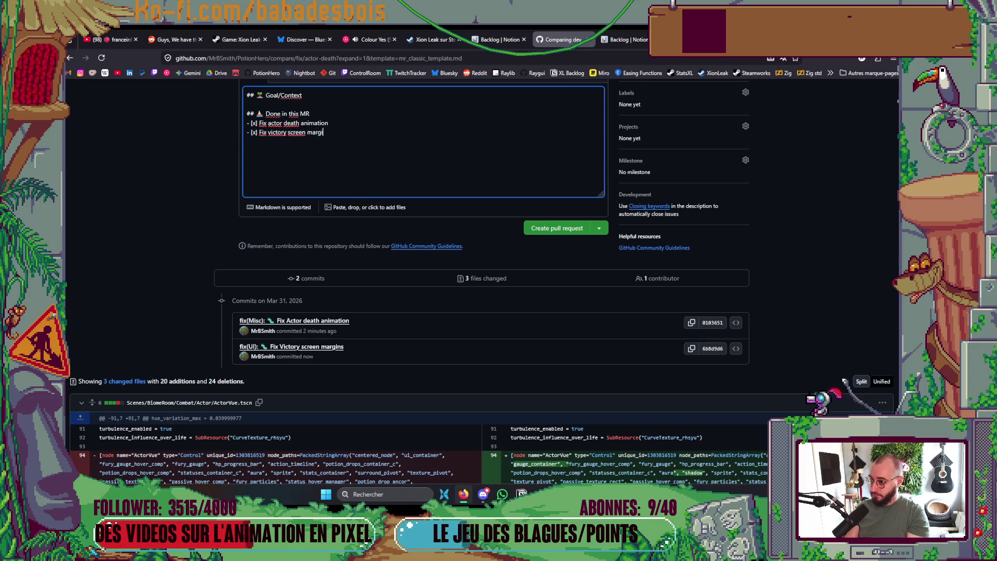
scroll(555, 202, "up", 2)
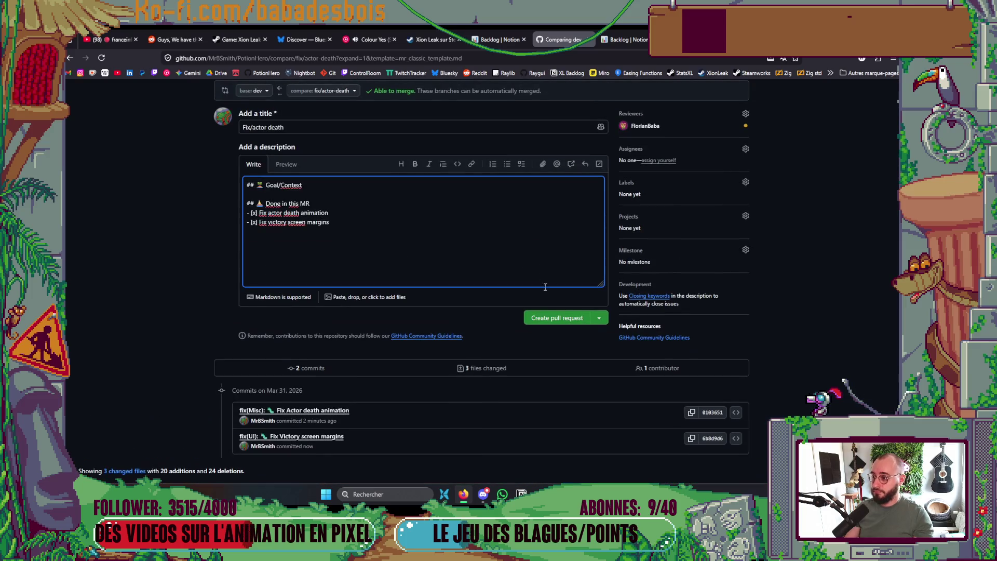
Create the pull request and select its web address.
left_click(554, 317)
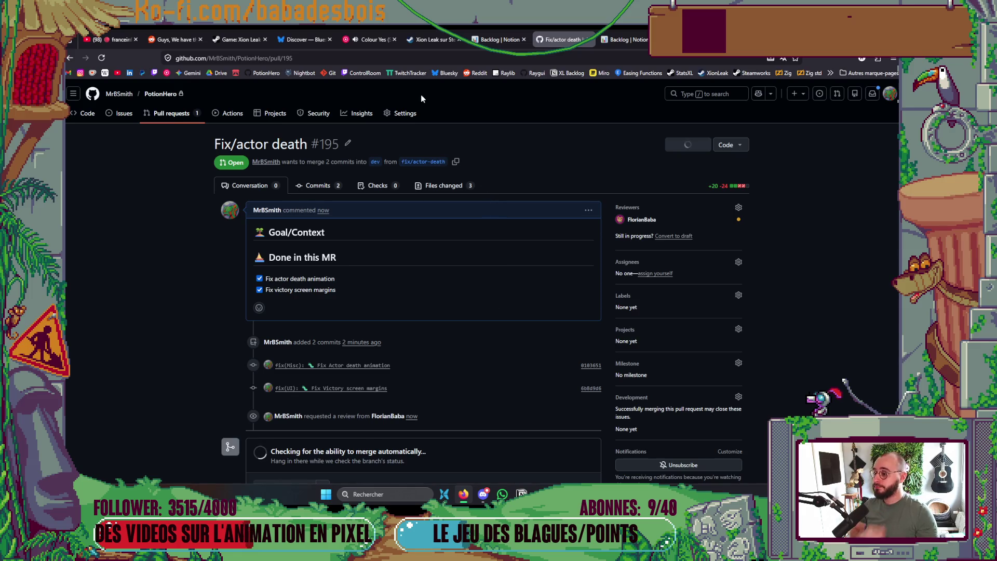
left_click(342, 58)
left_click(483, 494)
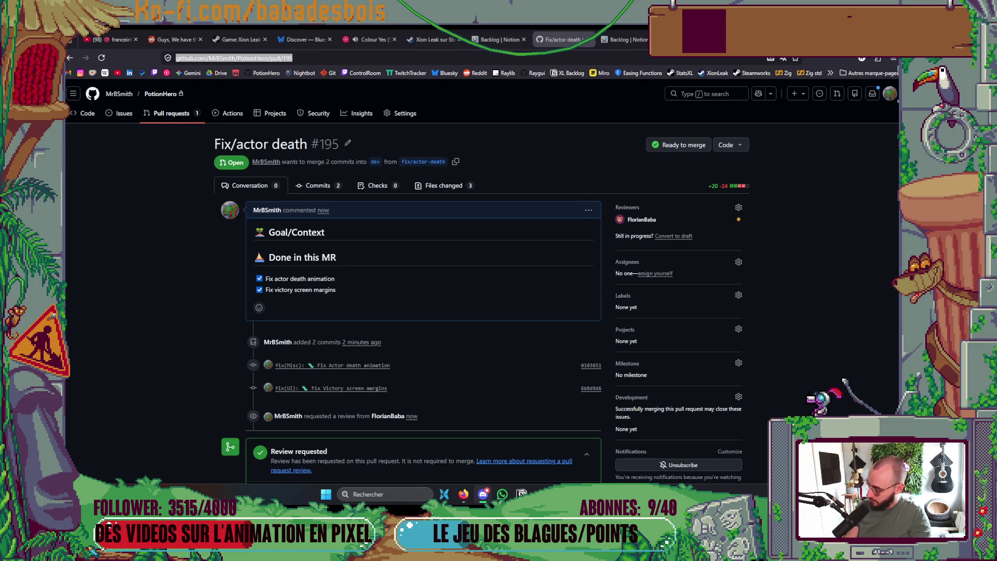
key("alt+Tab")
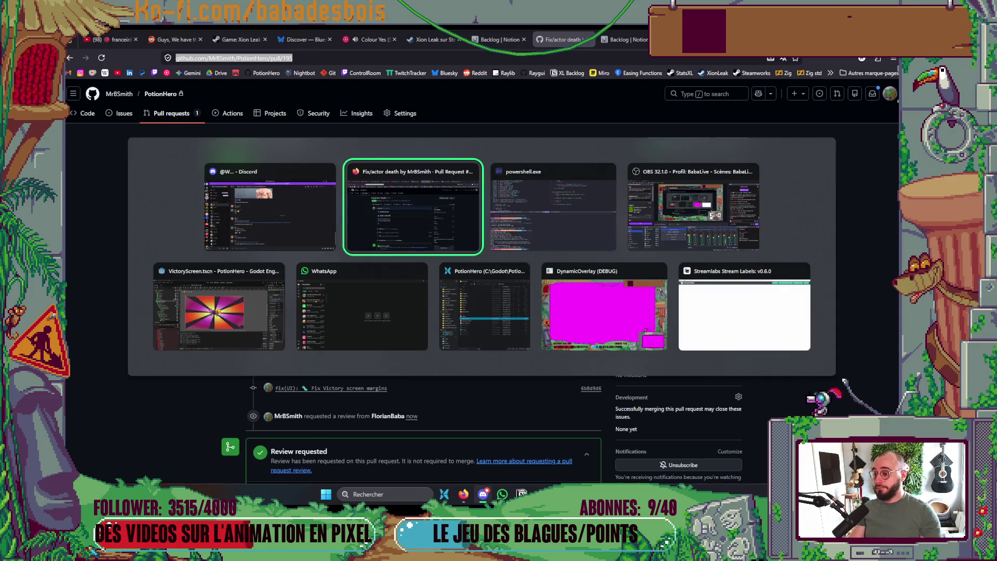
On the Notion Backlog board, drag the victory margins card from En cours into En review.
left_click(483, 39)
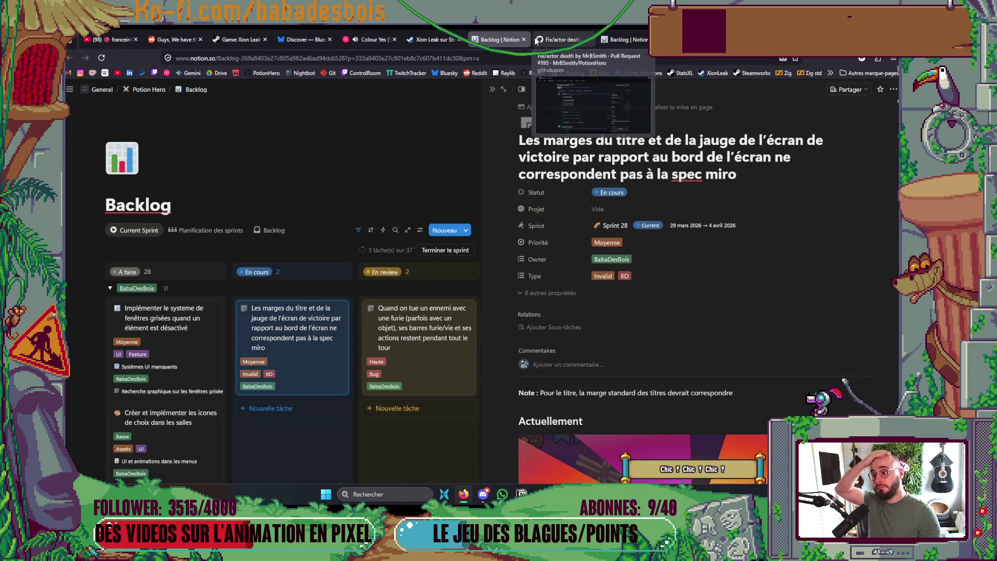
left_click(492, 94)
left_click_drag(307, 372, 415, 426)
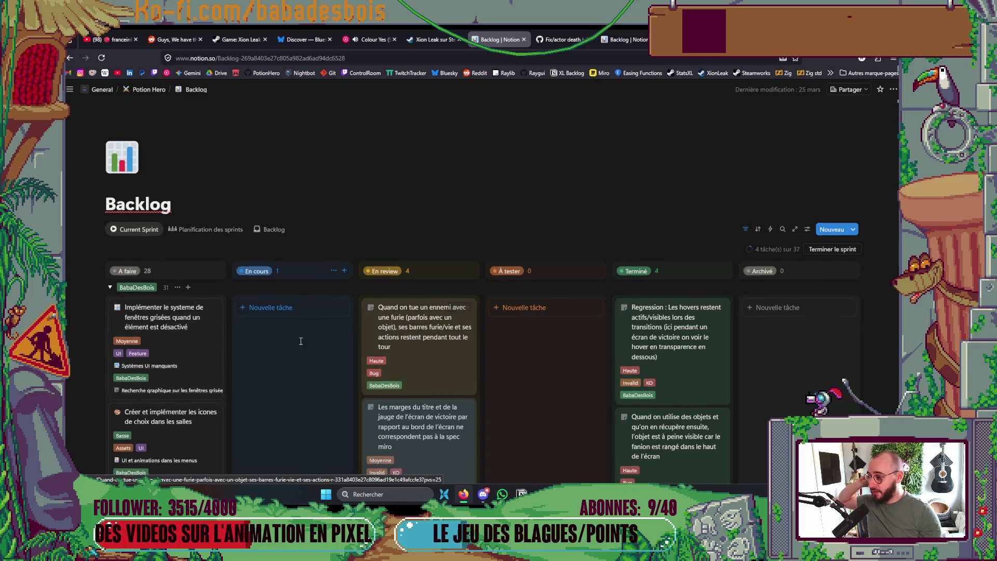
scroll(300, 339, "down", 2)
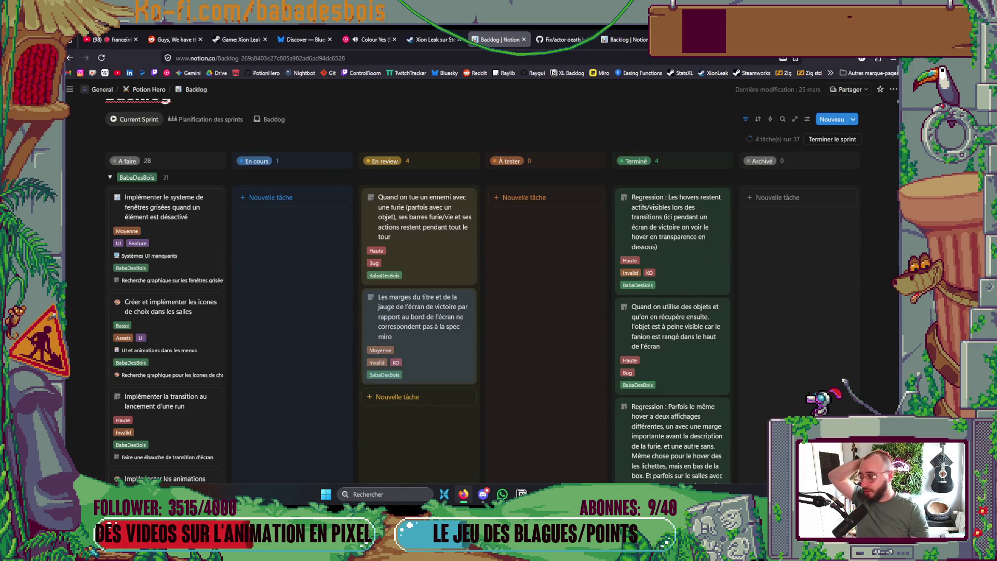
key("alt+Tab")
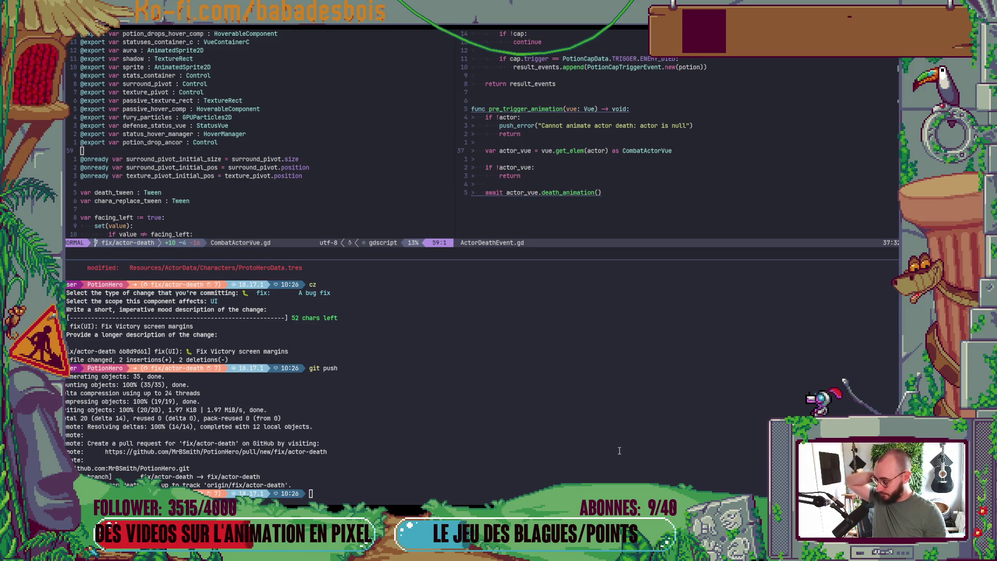
Close Neovim's terminal pane and open the Downloads folder in the file explorer.
key("ctrl+backslash")
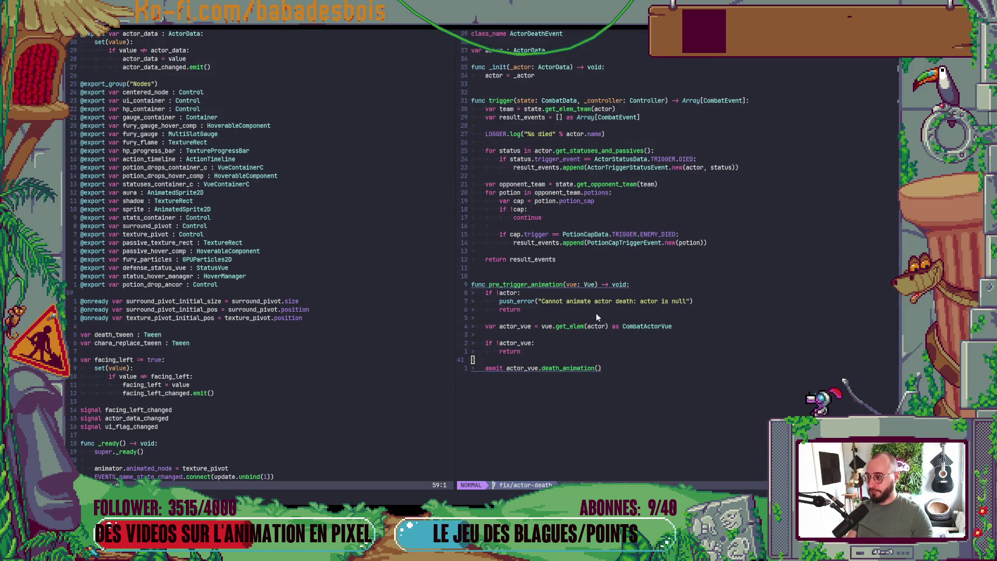
key("alt+Tab")
key("alt+Tab")
key("alt+Tab")
key("Escape")
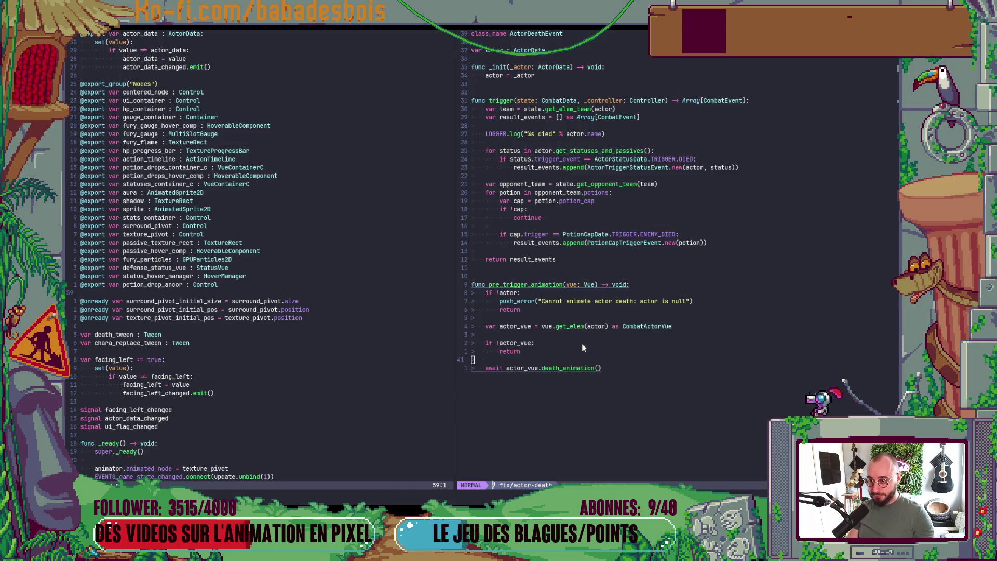
key("super+e")
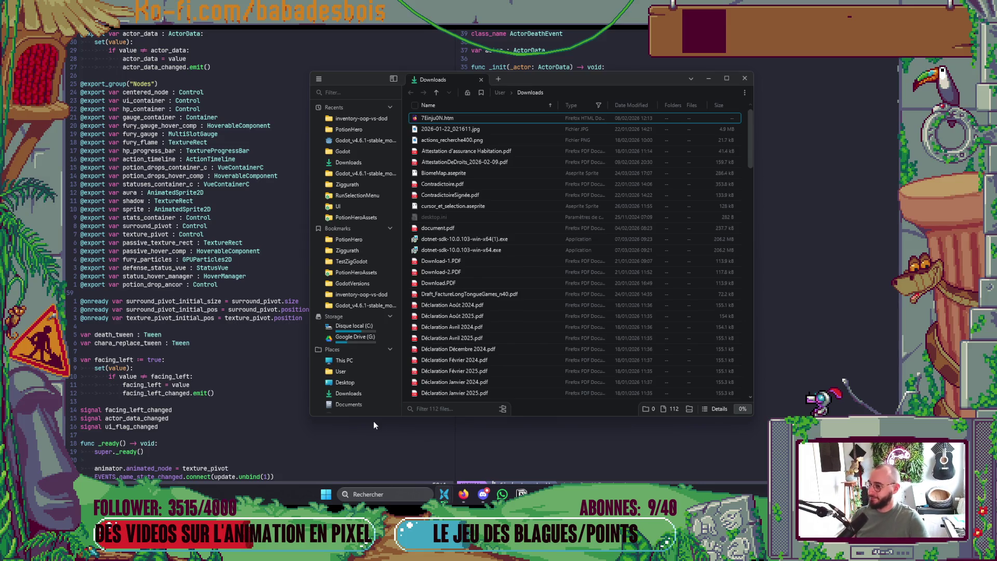
Sort Downloads by date modified and open fenetres_grisees.aseprite.
scroll(596, 187, "down", 3)
scroll(596, 187, "up", 3)
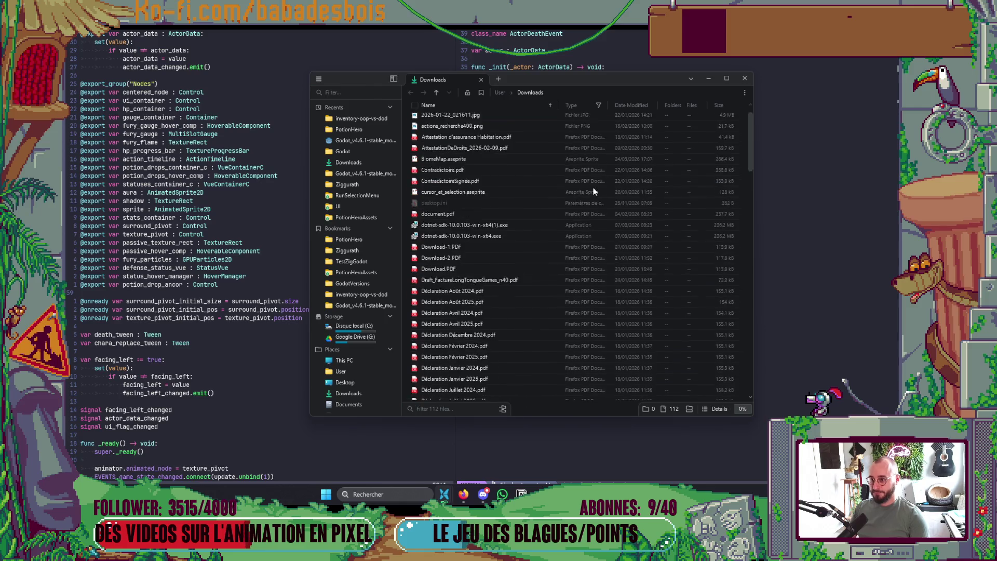
left_click(646, 108)
double_click(494, 116)
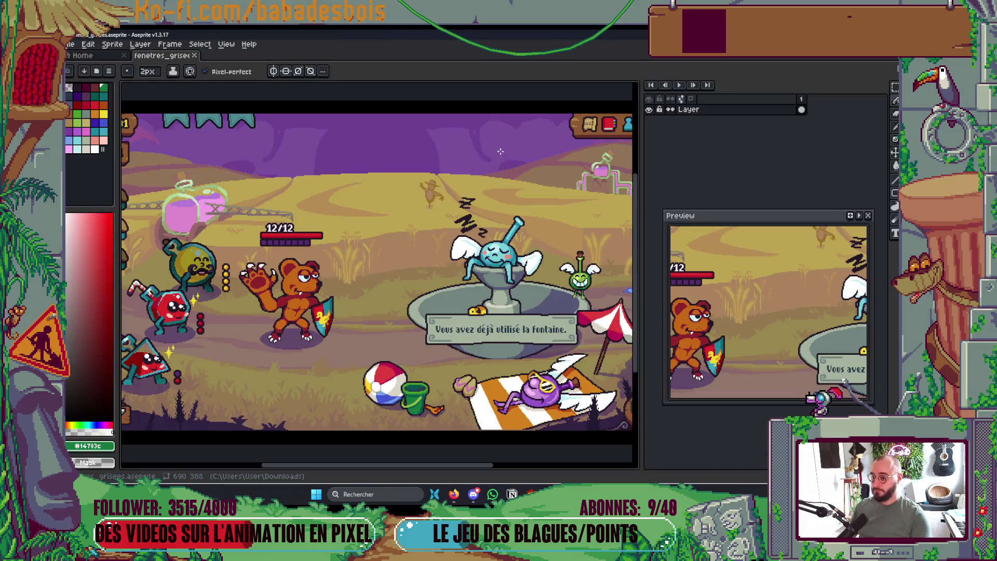
Toggle the mockup layer over the fountain text box, fit to screen, then start Open File from Home.
scroll(527, 358, "up", 1)
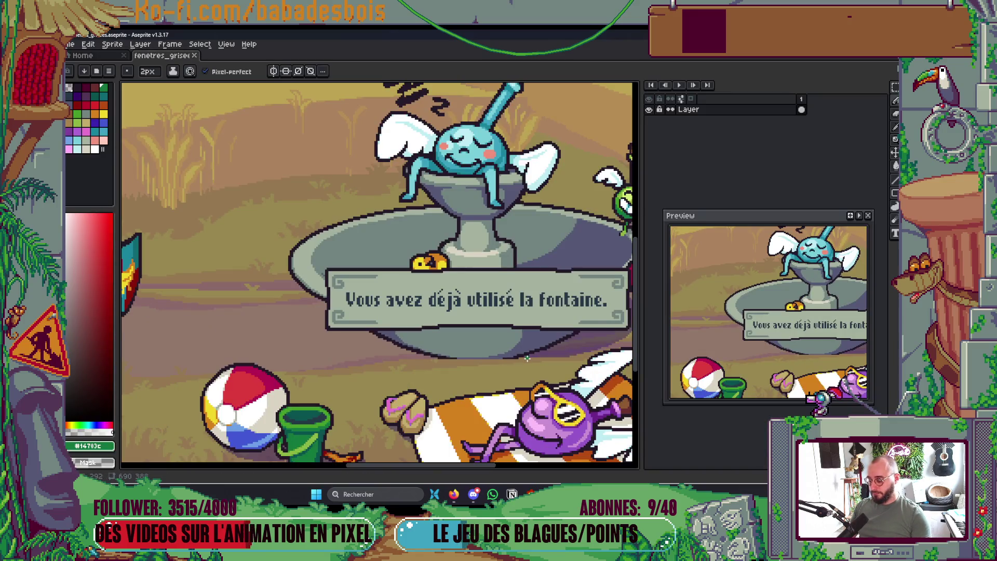
left_click(649, 109)
left_click(649, 110)
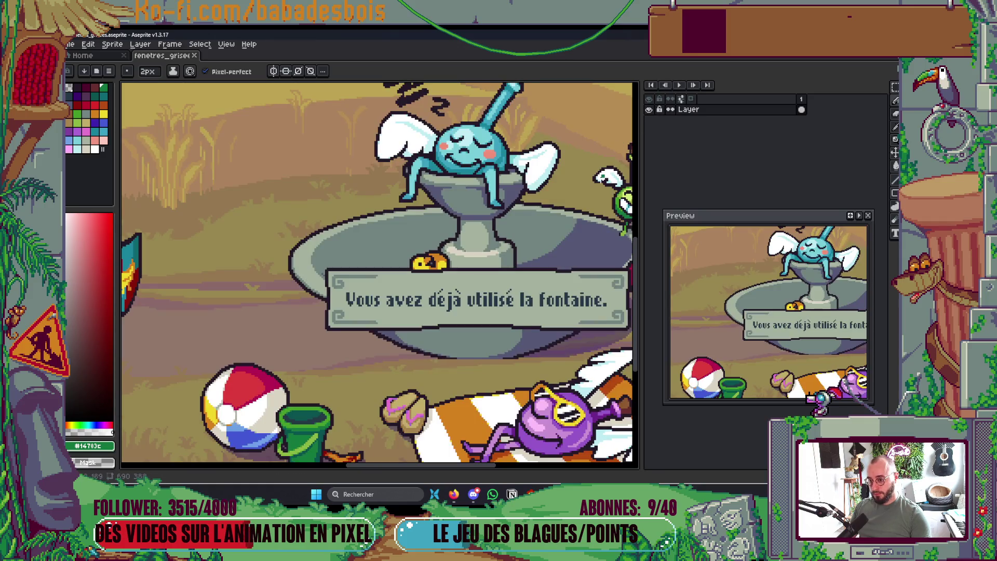
scroll(578, 221, "down", 2)
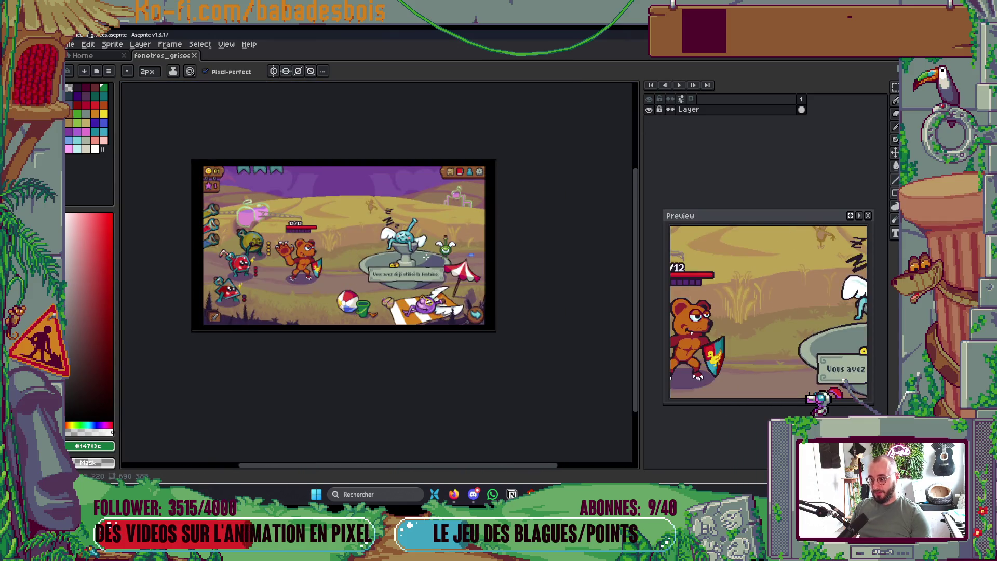
scroll(426, 257, "up", 1)
scroll(426, 257, "up", 1)
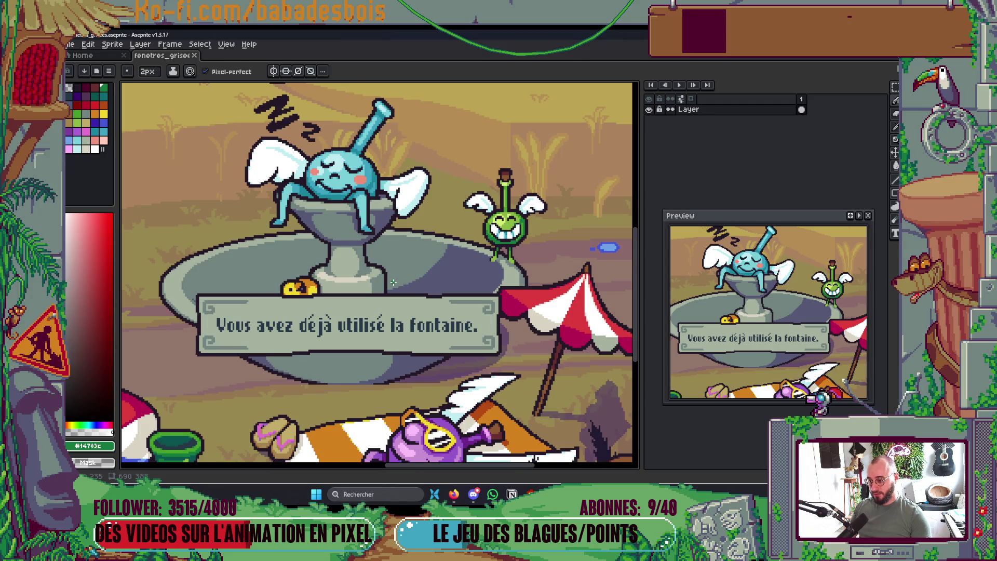
scroll(391, 286, "up", 1)
key("e")
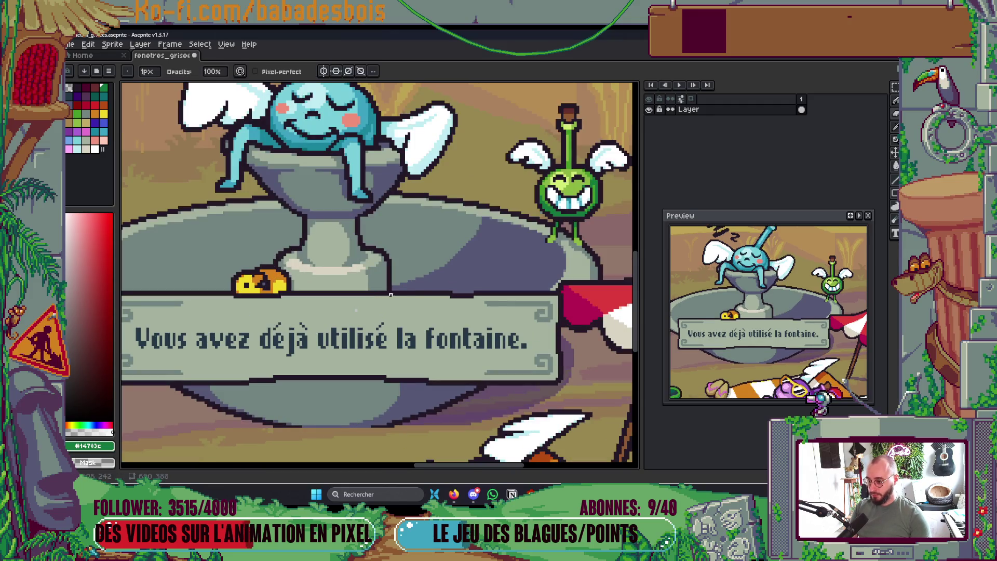
key("ctrl+0")
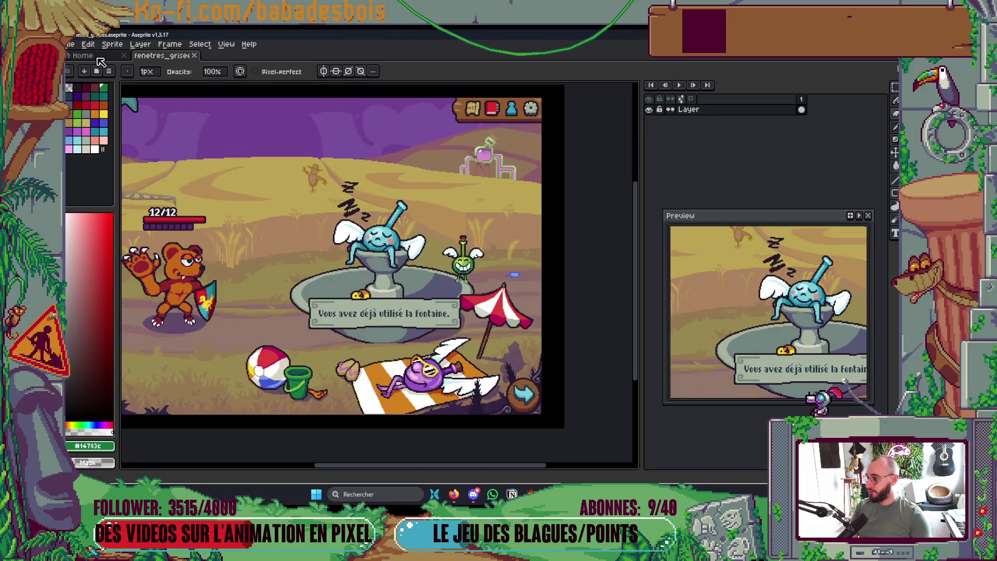
left_click(83, 55)
left_click(117, 87)
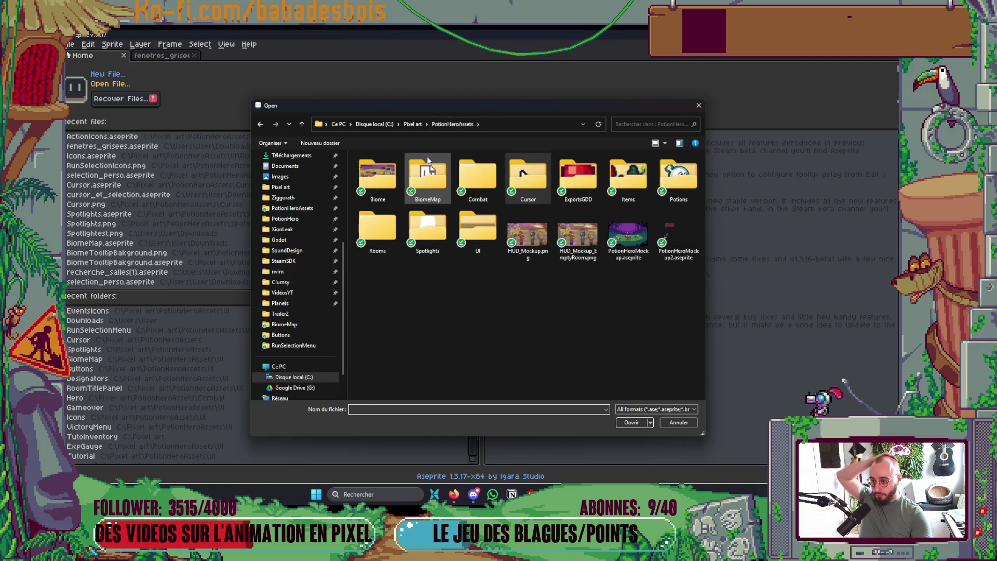
Enter UI, peek into PanelTitleBackground, go back up, and reopen PanelTitleBackground.
double_click(479, 231)
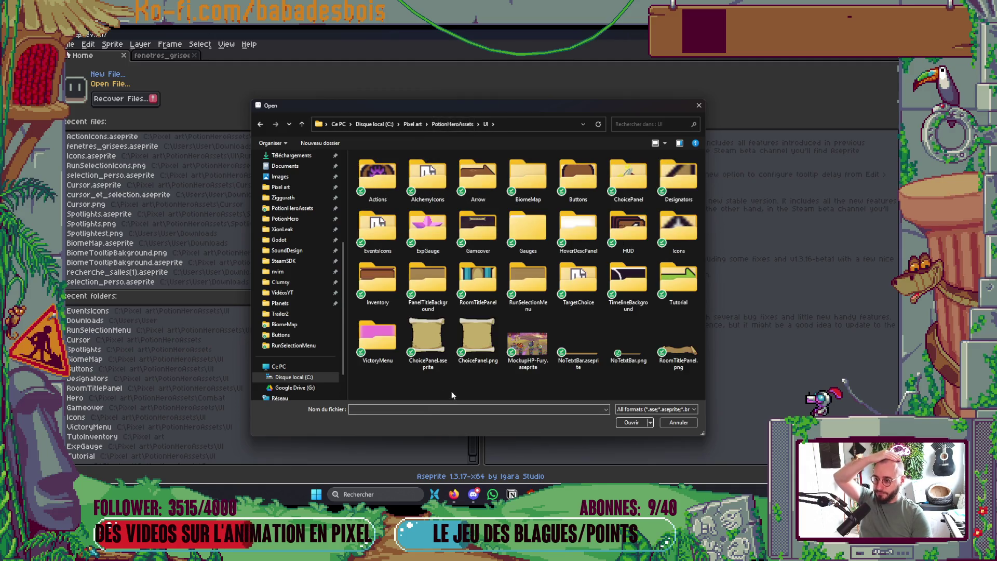
double_click(435, 285)
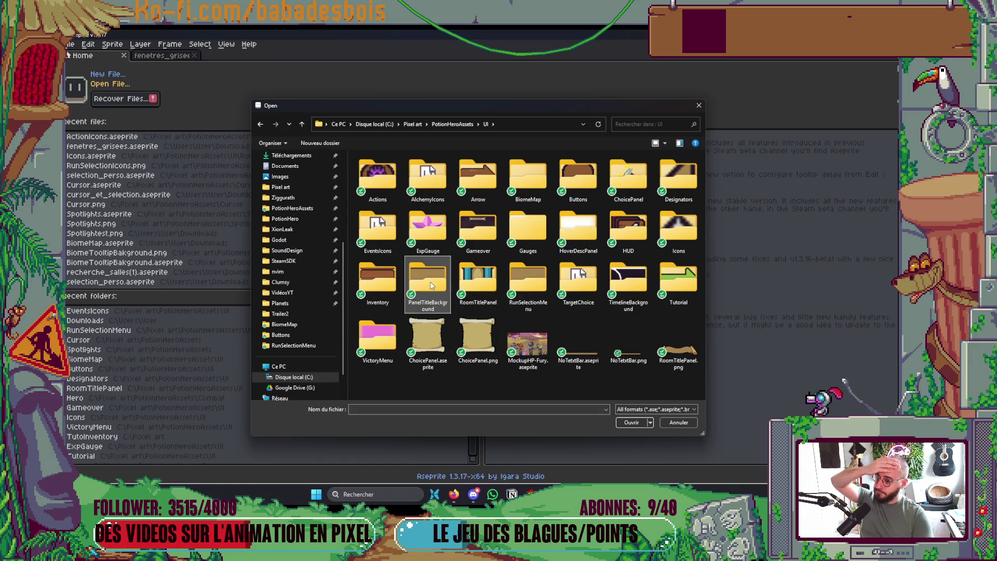
left_click(302, 123)
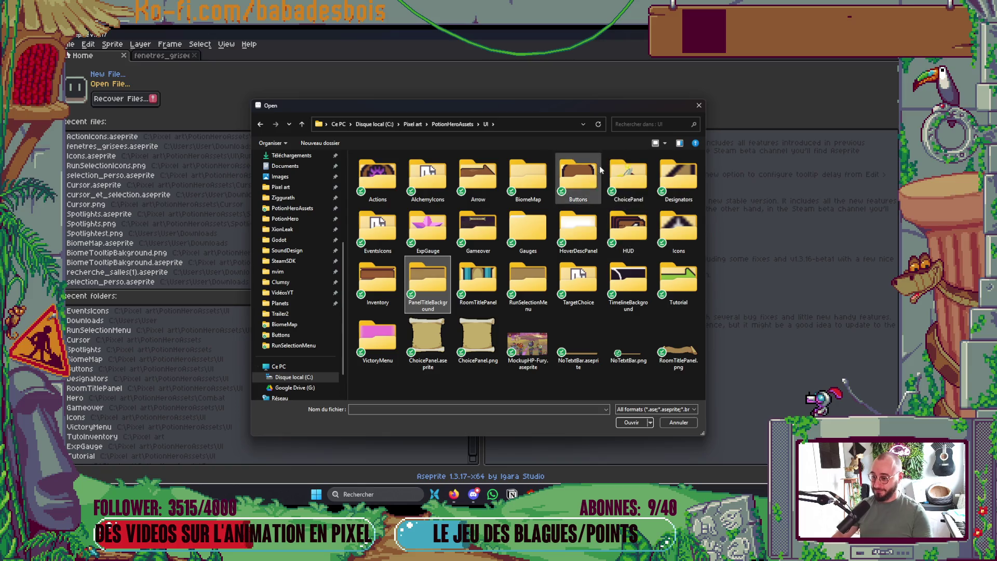
double_click(419, 282)
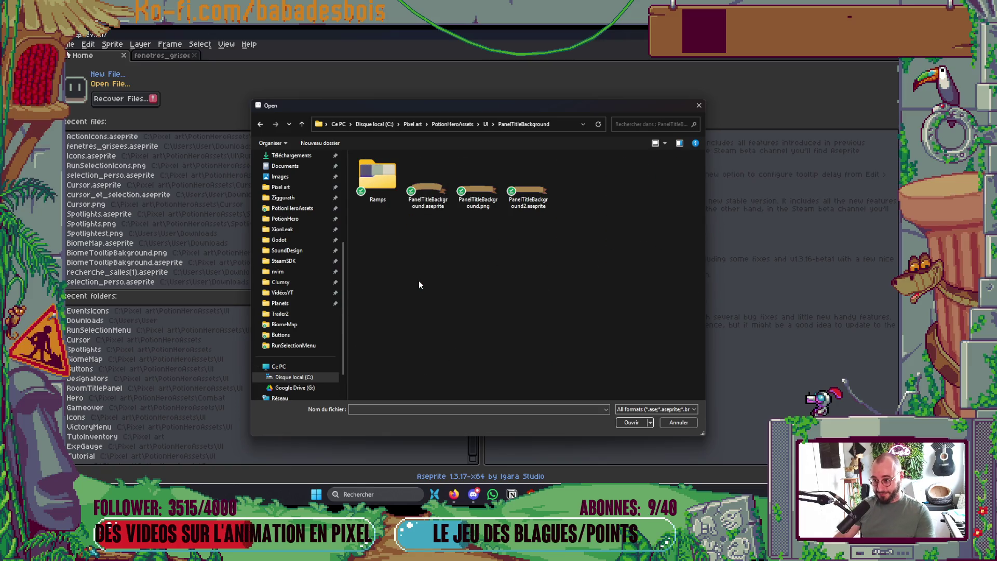
Glance into RunSelectionMenu, then open UI/HoverDescPanel/HoverDescPanelNoRarity.aseprite.
left_click(302, 124)
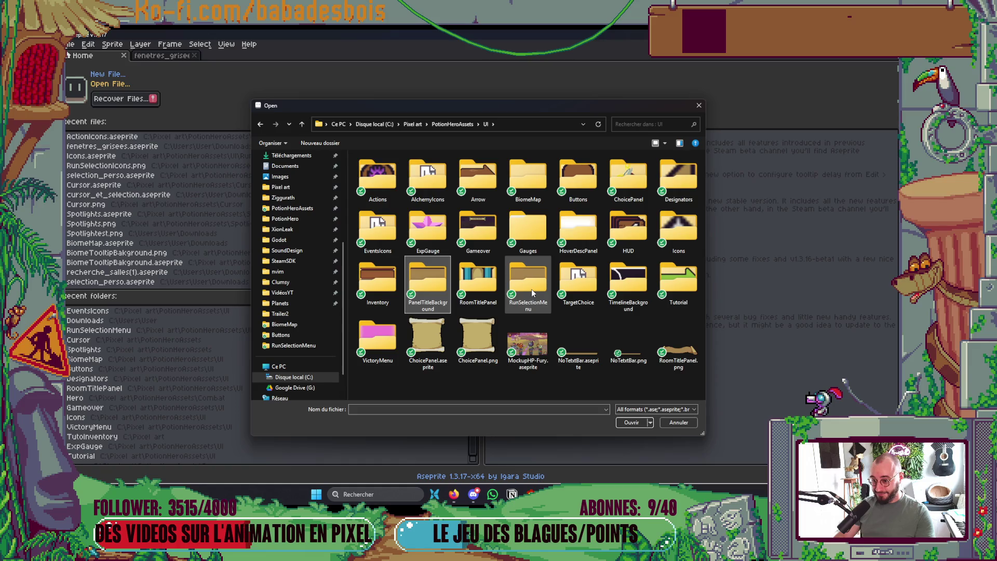
double_click(532, 289)
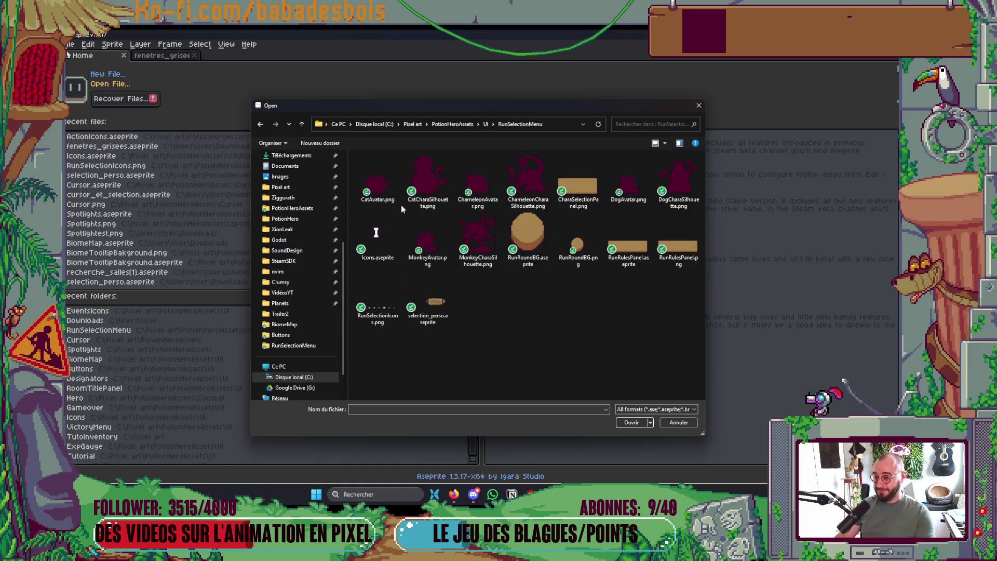
left_click(303, 127)
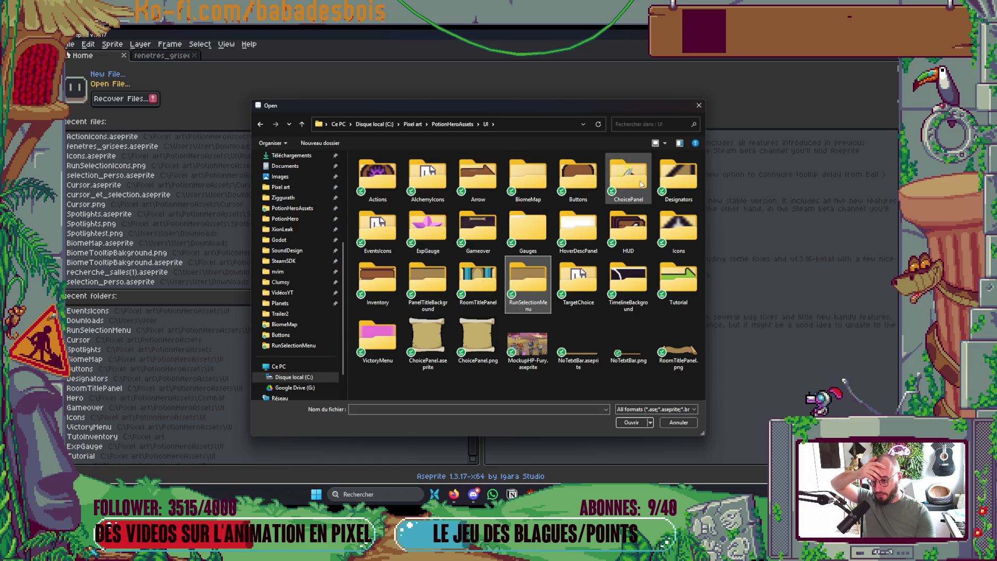
left_click(565, 233)
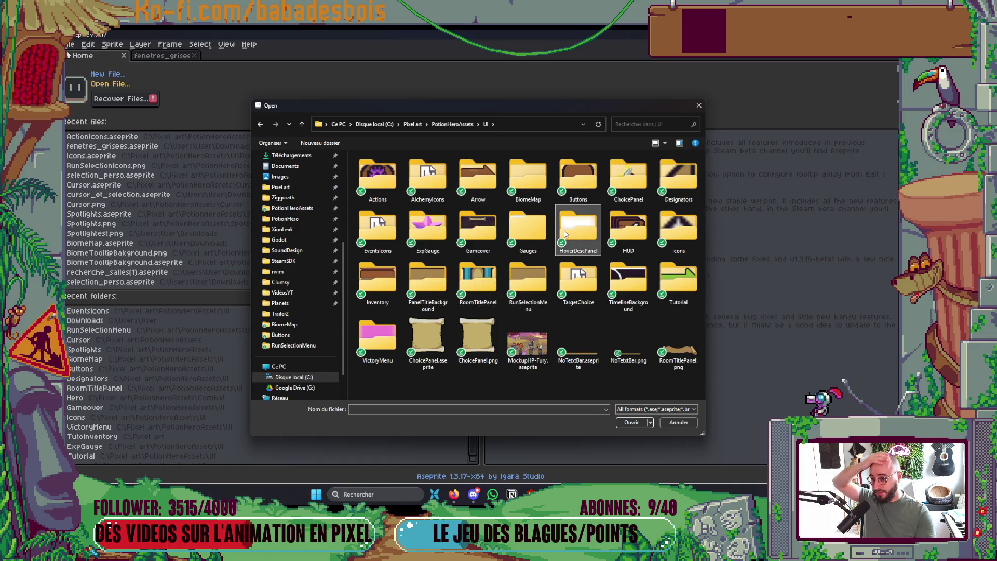
double_click(565, 234)
double_click(381, 255)
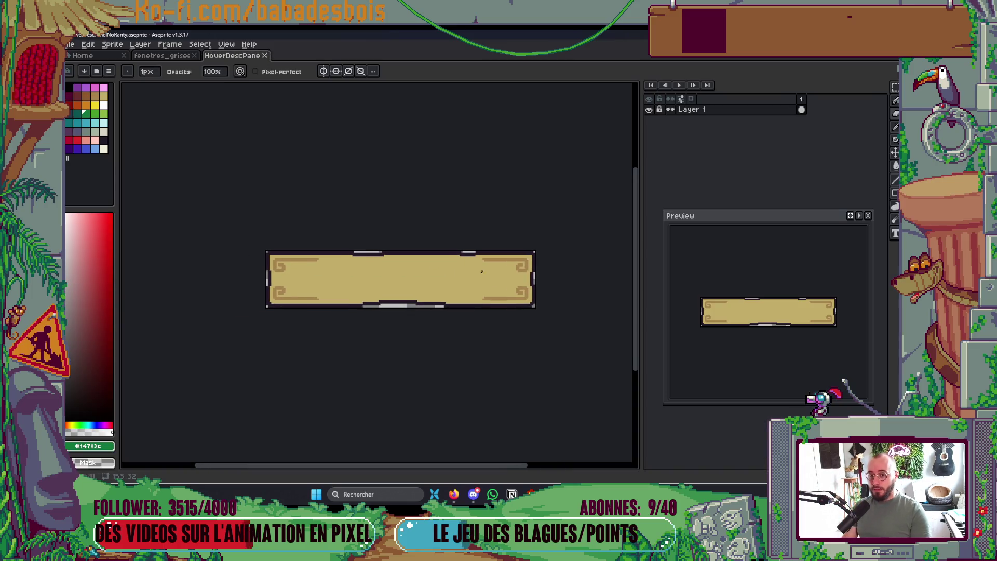
Add a second frame and sample the grey-green panel colour from the fenetres_grisees mockup.
key("alt+n")
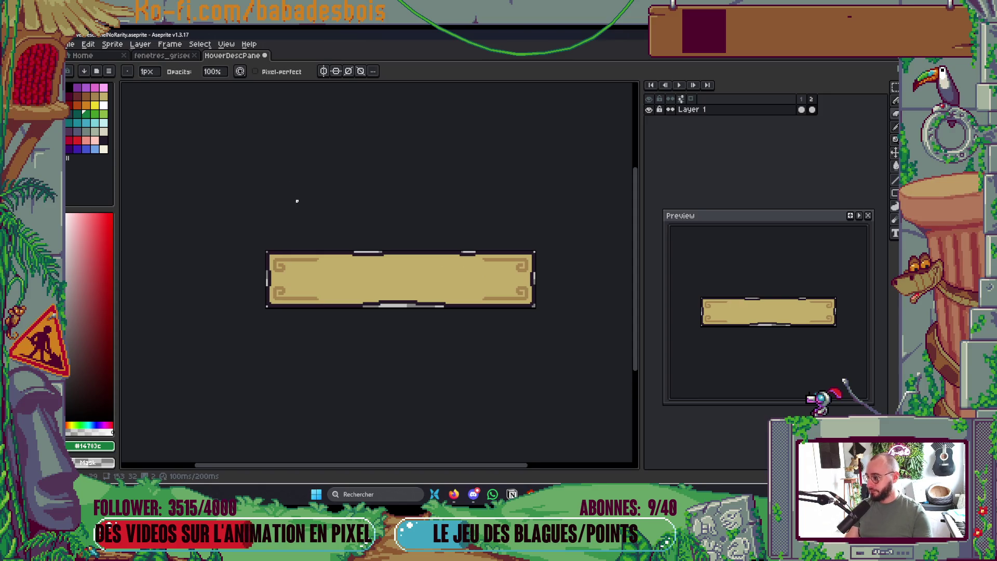
scroll(297, 201, "up", 1)
key("ctrl+shift+Tab")
scroll(352, 318, "up", 2)
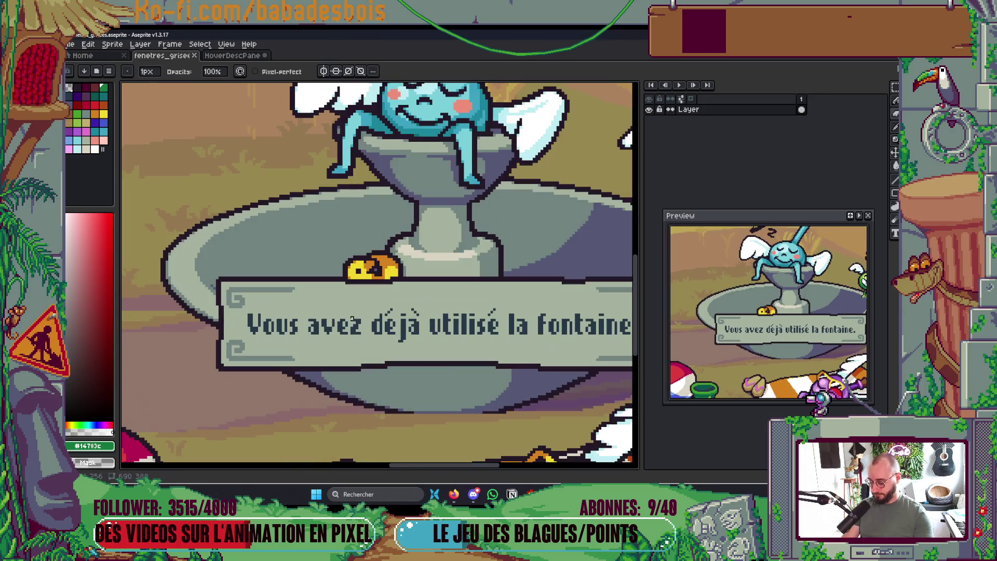
key("i")
left_click(286, 285)
Bucket-fill the panel interior and tan ornaments grey-green, save, and bring up Export File.
key("ctrl+Tab")
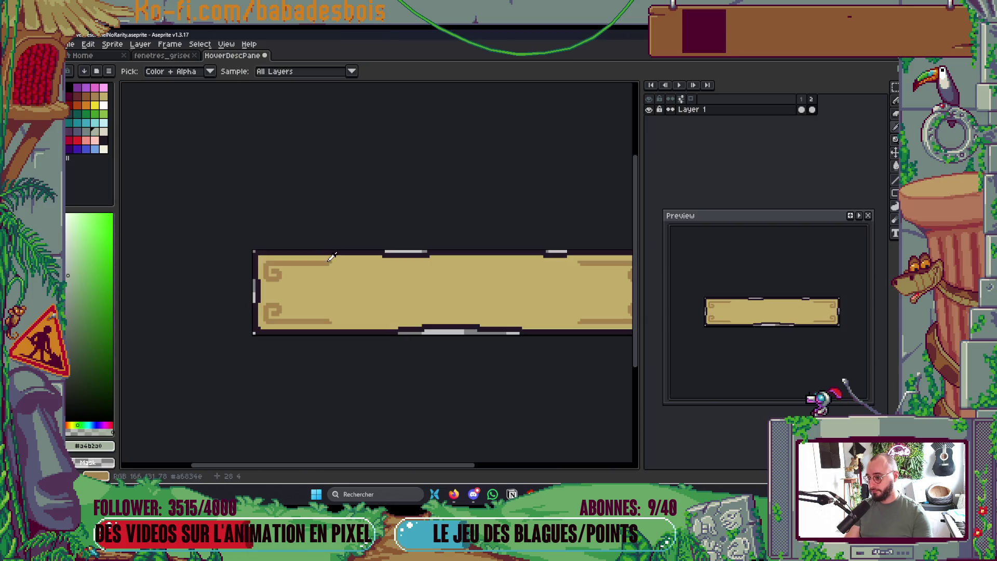
key("g")
left_click(351, 294)
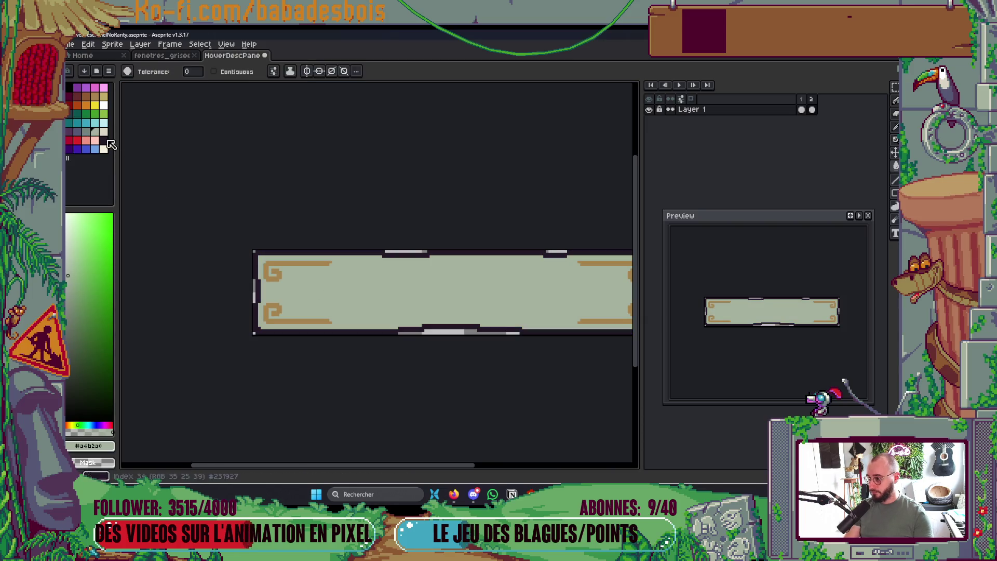
left_click(106, 140)
left_click(278, 265)
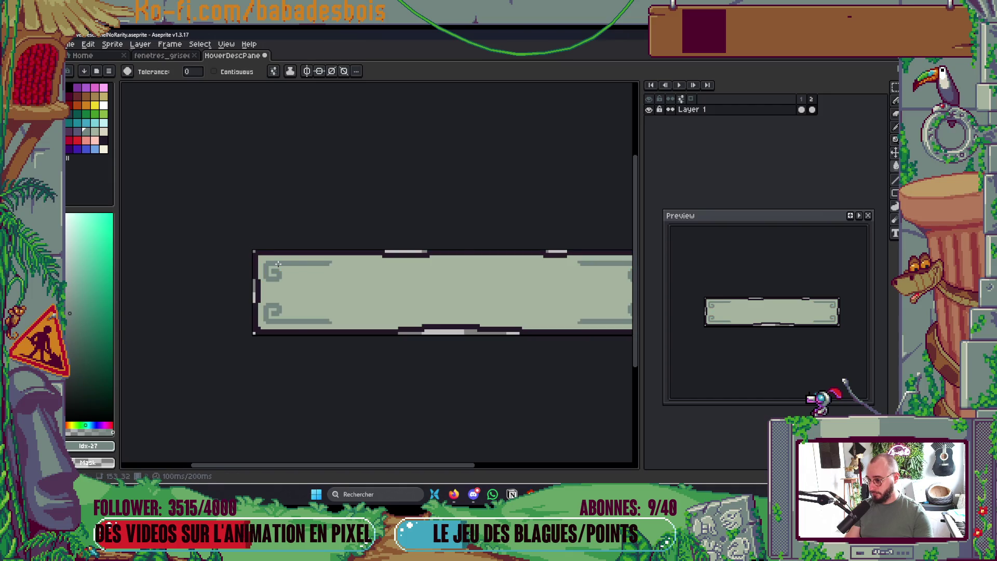
scroll(278, 264, "down", 1)
key("ctrl+s")
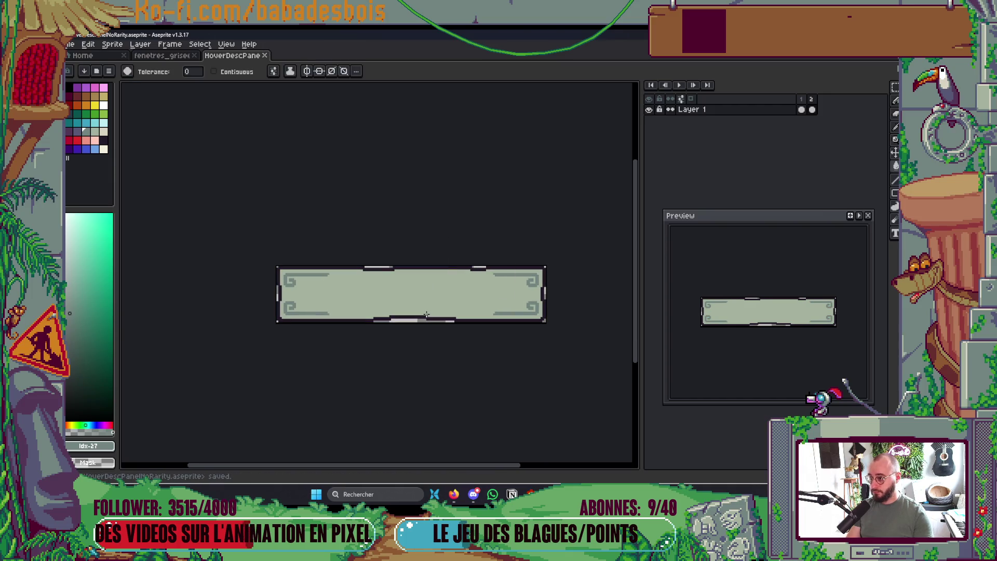
key("ctrl+shift+e")
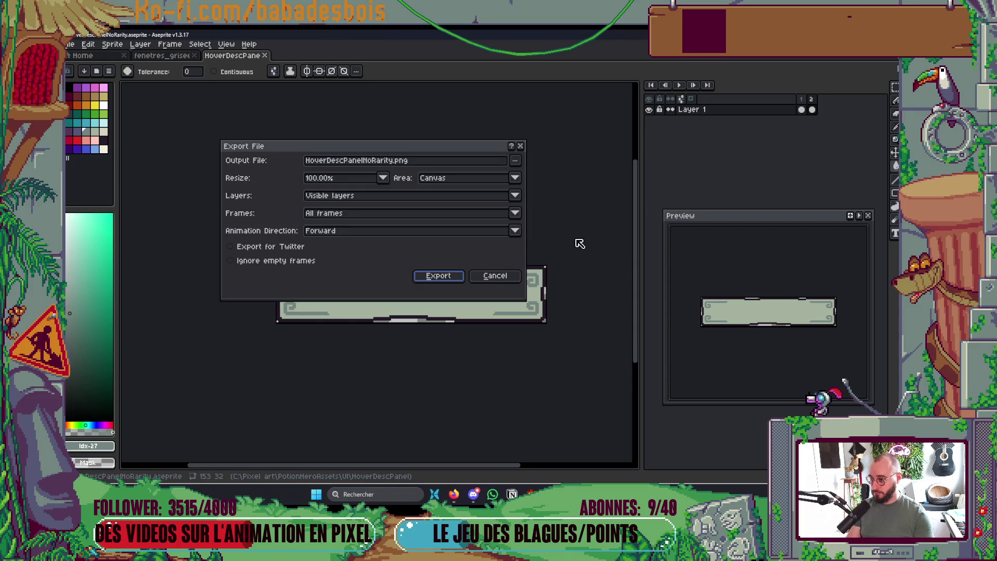
Rename the export target to HoverDescPanelDisabled.png and export it.
left_click_drag(390, 162, 367, 165)
key("BackSpace")
type("isabled")
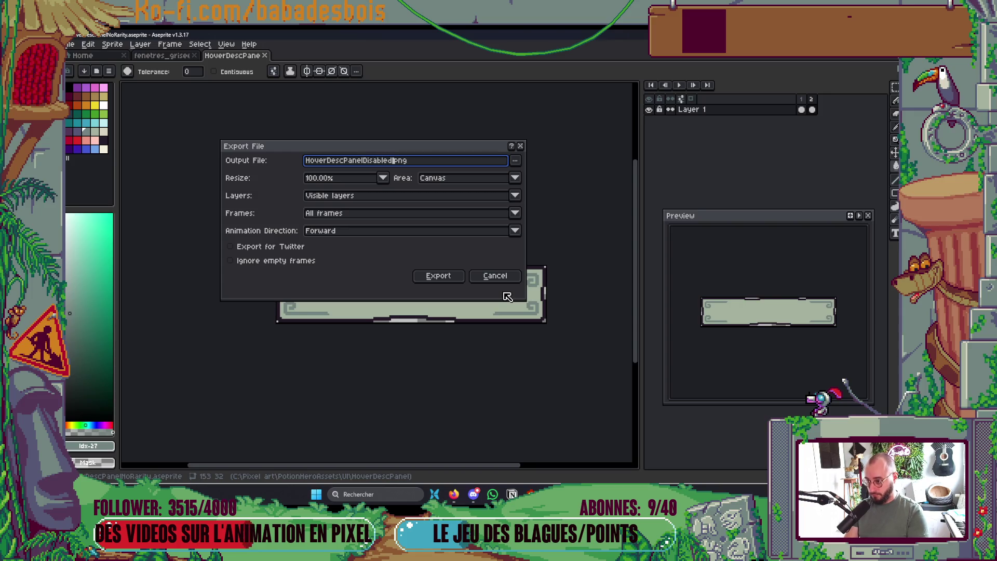
key("Return")
left_click(505, 294)
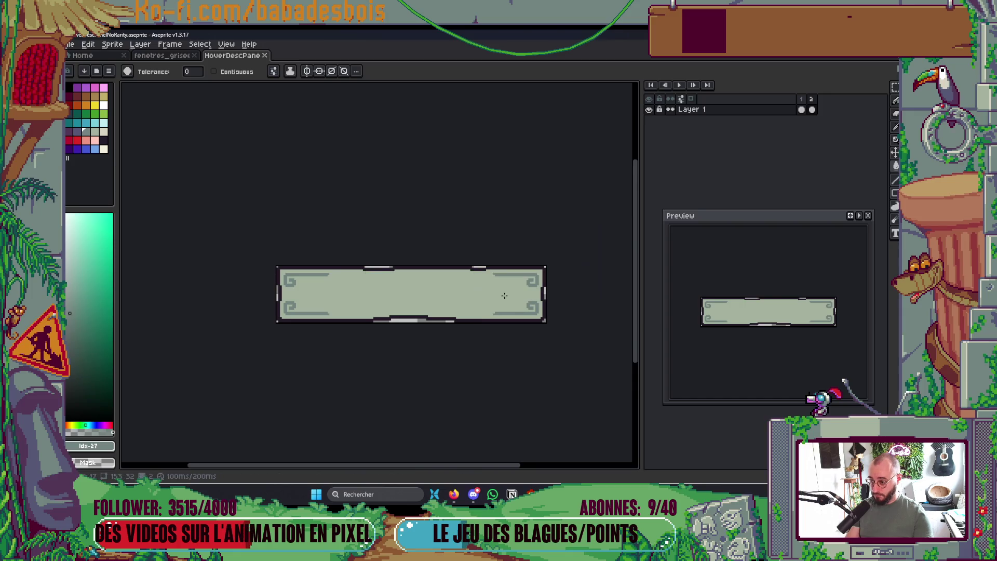
Re-export HoverDescPanelDisabled.png with Frames set to Selected frames.
key("ctrl+e")
key("Escape")
key("ctrl+shift+e")
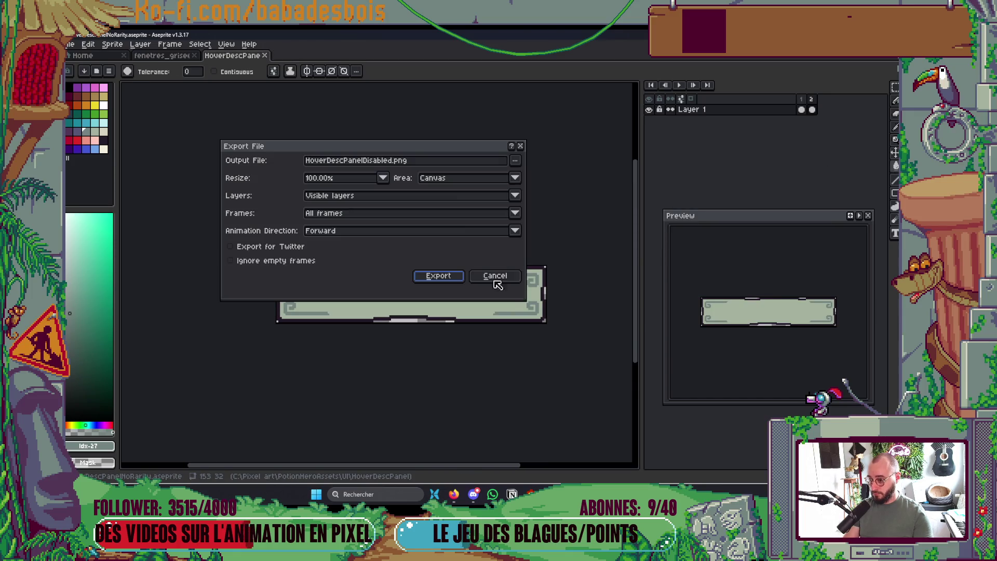
left_click(343, 211)
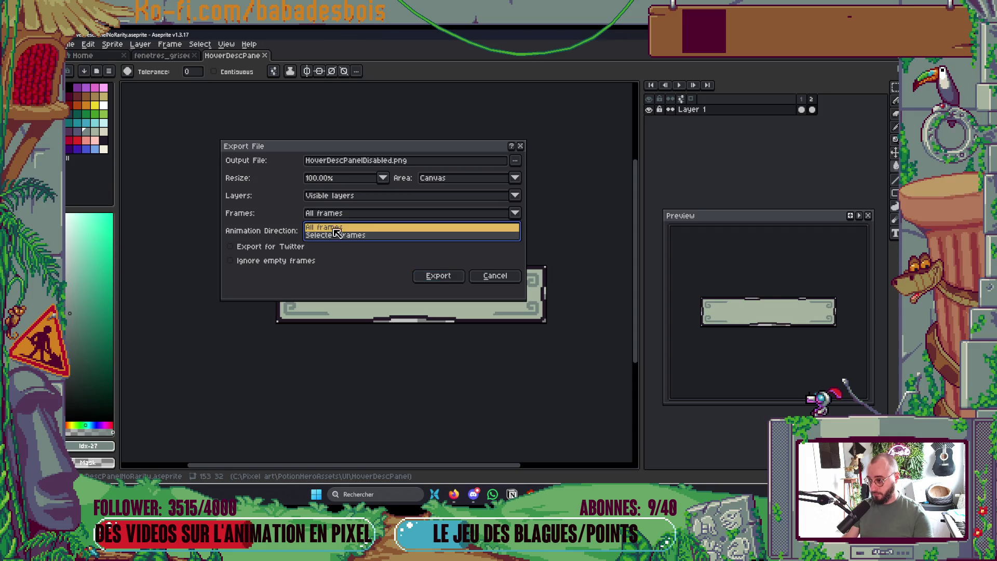
left_click(348, 235)
left_click(437, 279)
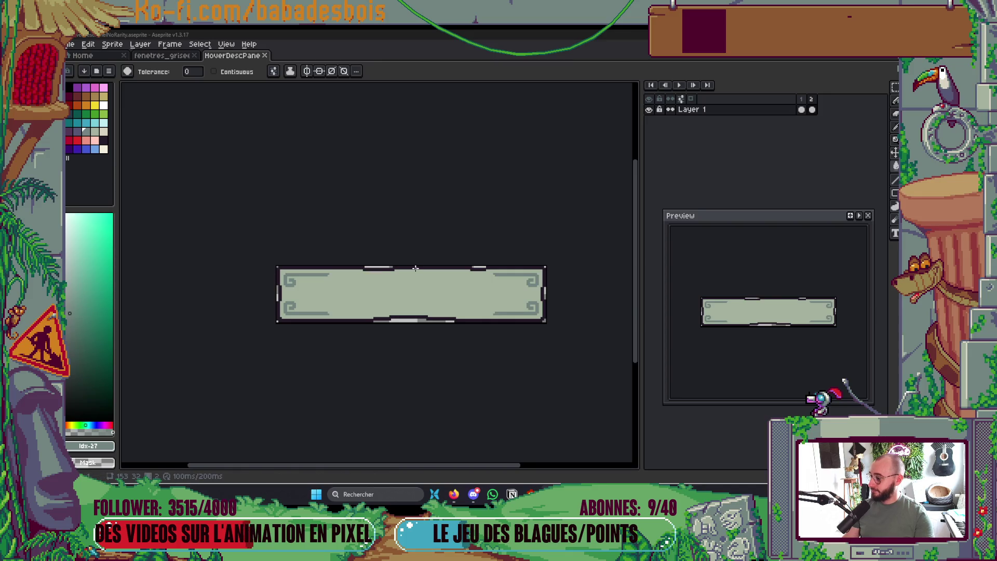
scroll(406, 269, "right", 3)
Bring up File Explorer's view-size options for Downloads, then return to the Neovim editor.
key("alt+Tab")
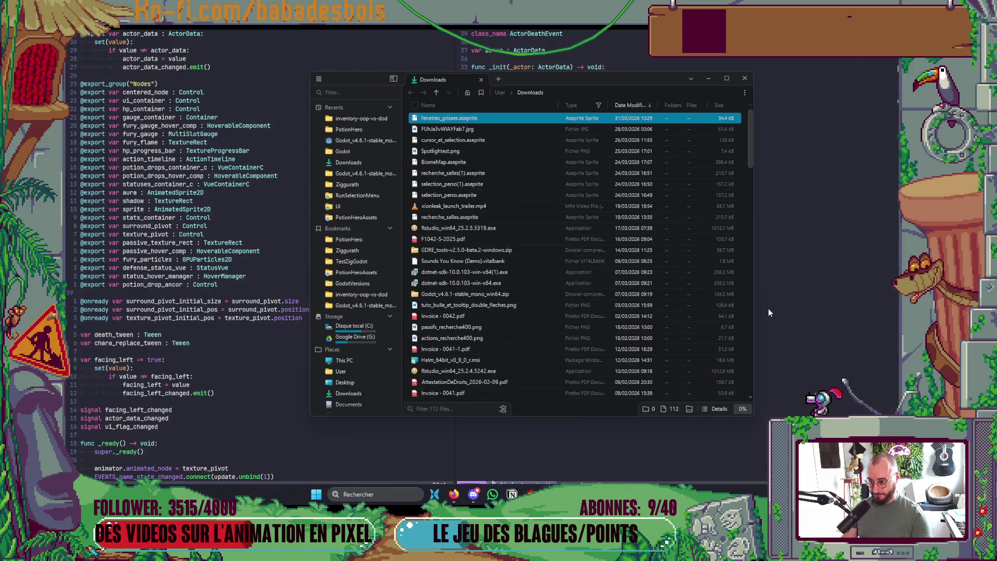
left_click(737, 412)
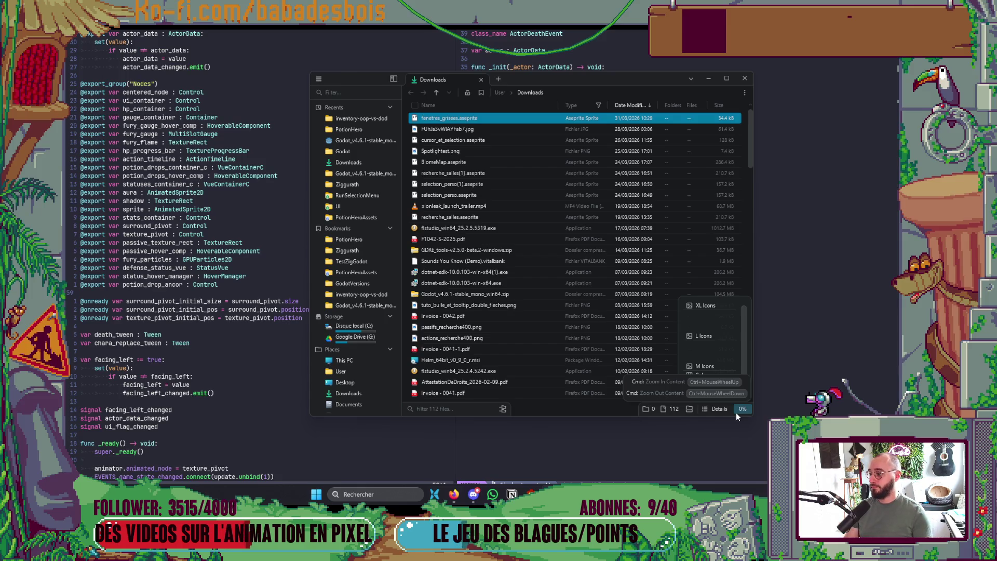
key("alt+Tab")
key("alt+Tab")
key("alt+Tab")
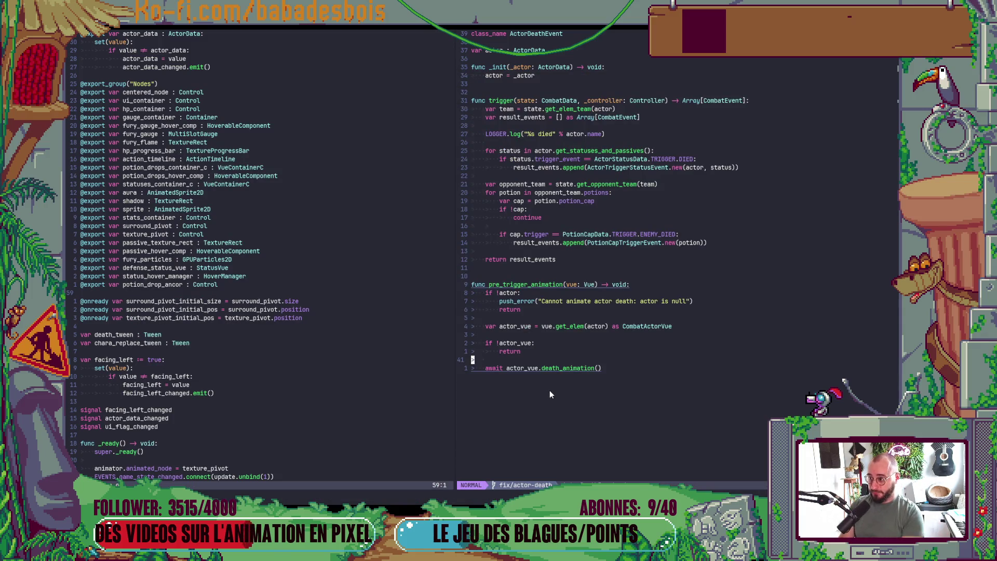
scroll(229, 231, "up", 9)
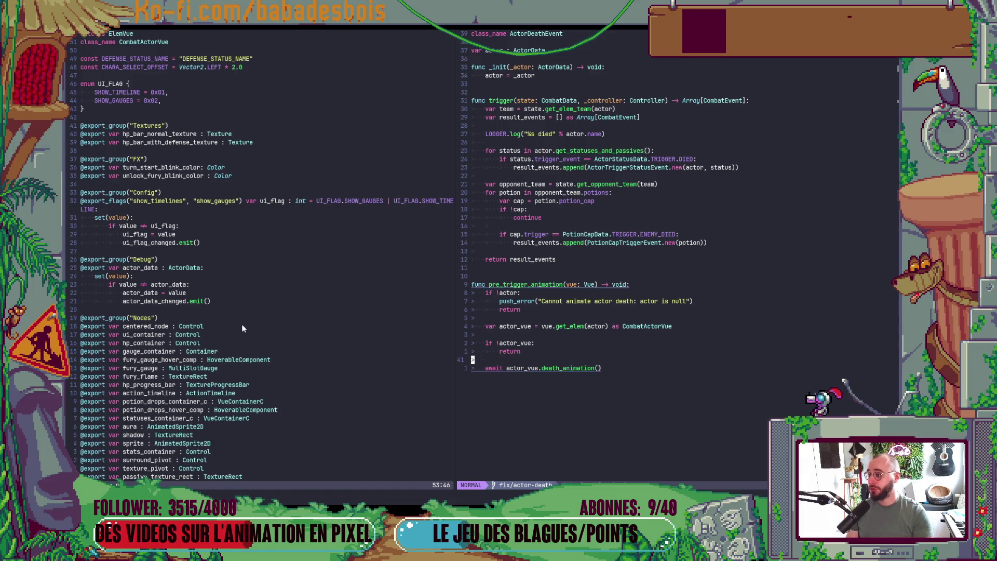
scroll(659, 292, "up", 1)
key("alt+Tab")
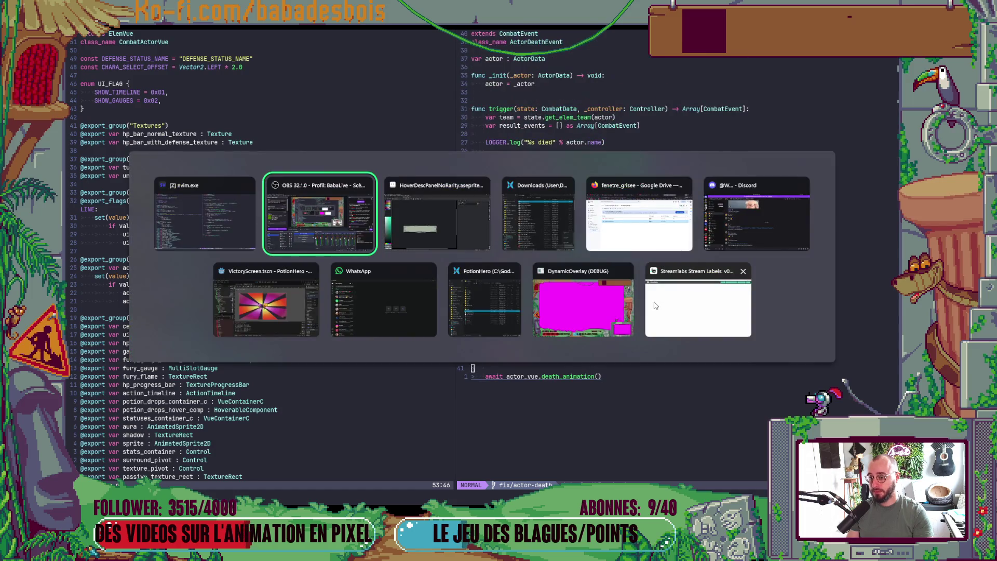
left_click(190, 242)
left_click(332, 352)
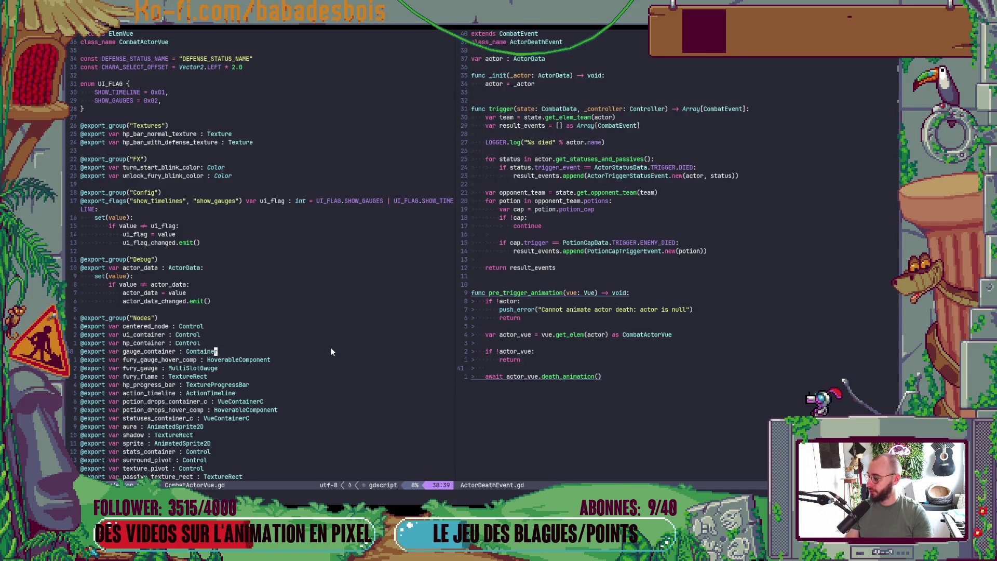
In a terminal split, check out dev with git co dev and pull its latest changes.
key("ctrl+backslash")
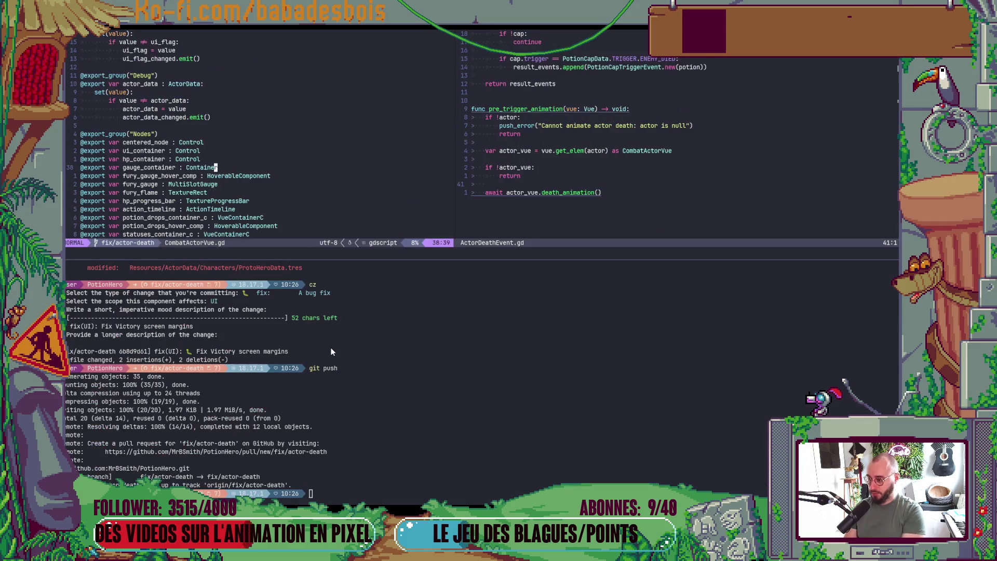
type("git co devl")
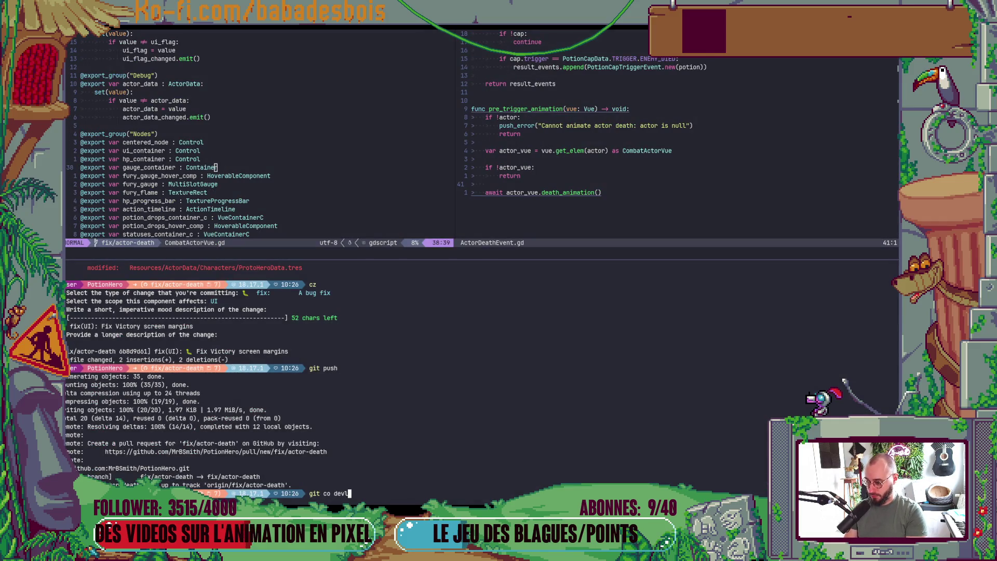
key("Return")
type("git pull")
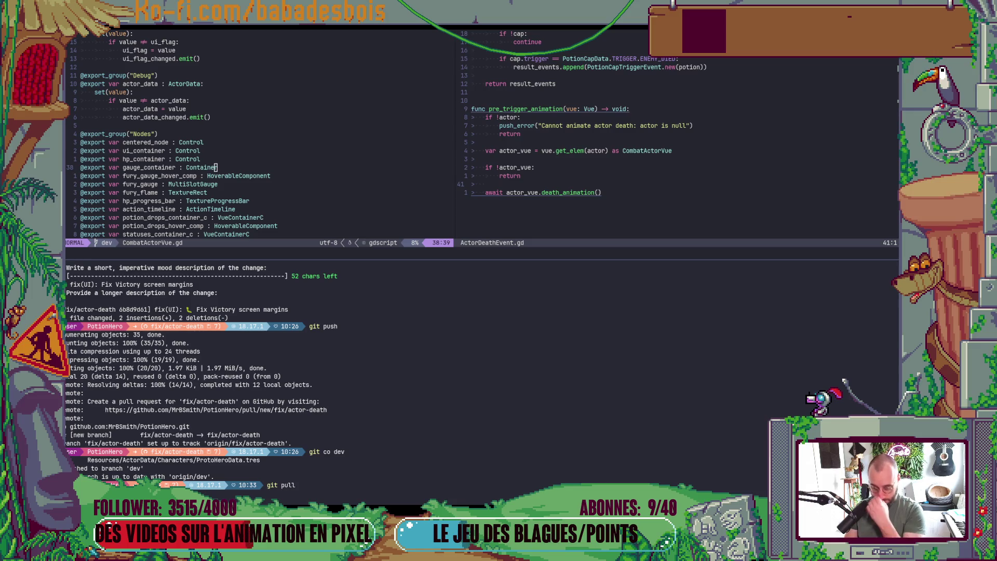
key("Return")
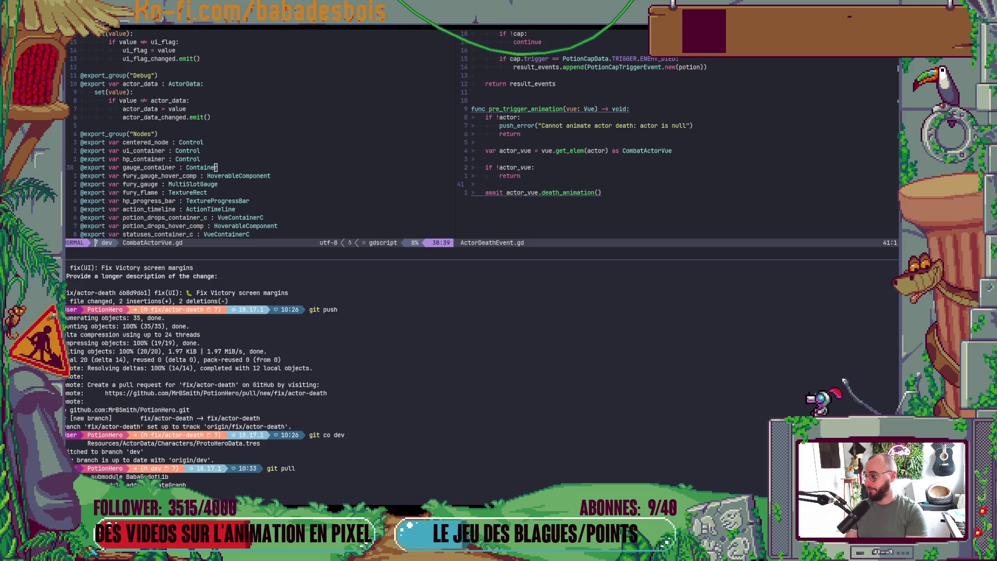
Create the feat/disabled-panel-integr branch, then close the terminal so the code fills the window.
type("gi")
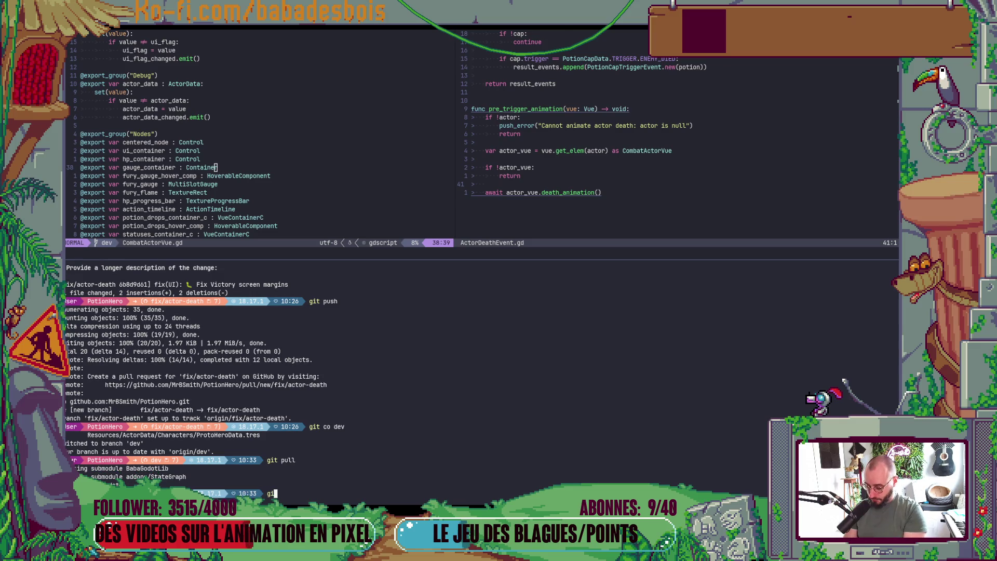
type("t co -b feat/")
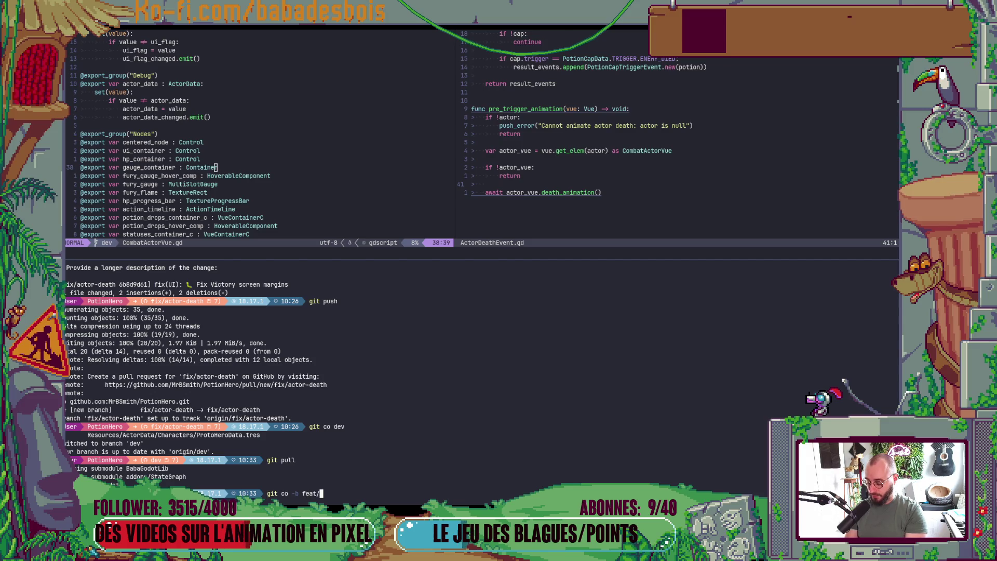
type("disable")
type("d-panel-")
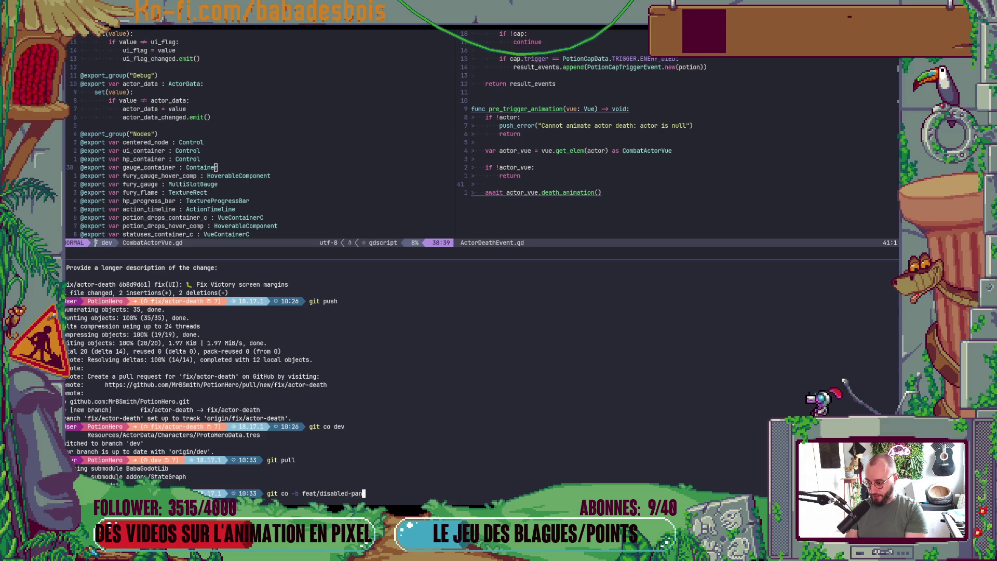
type("int")
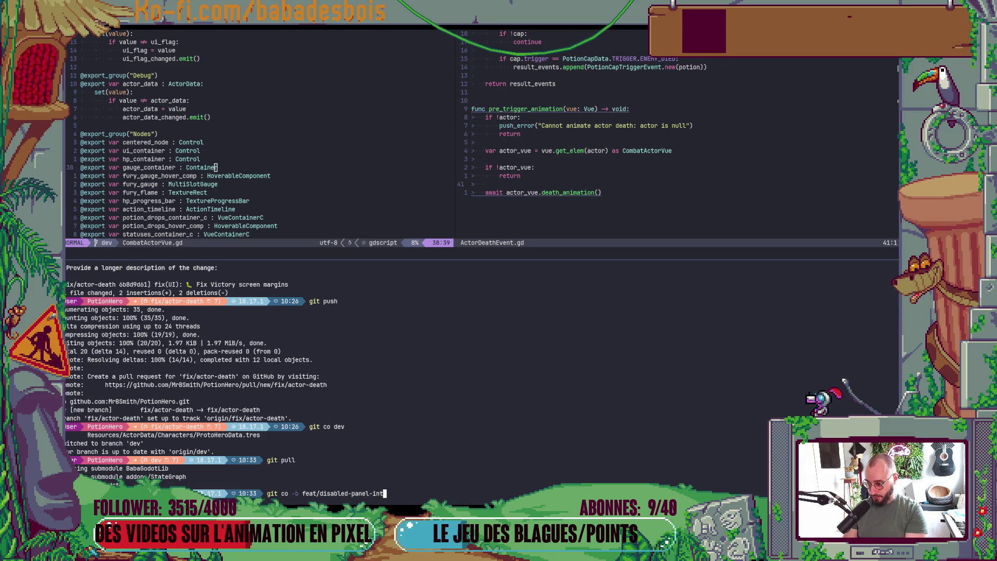
type("egr")
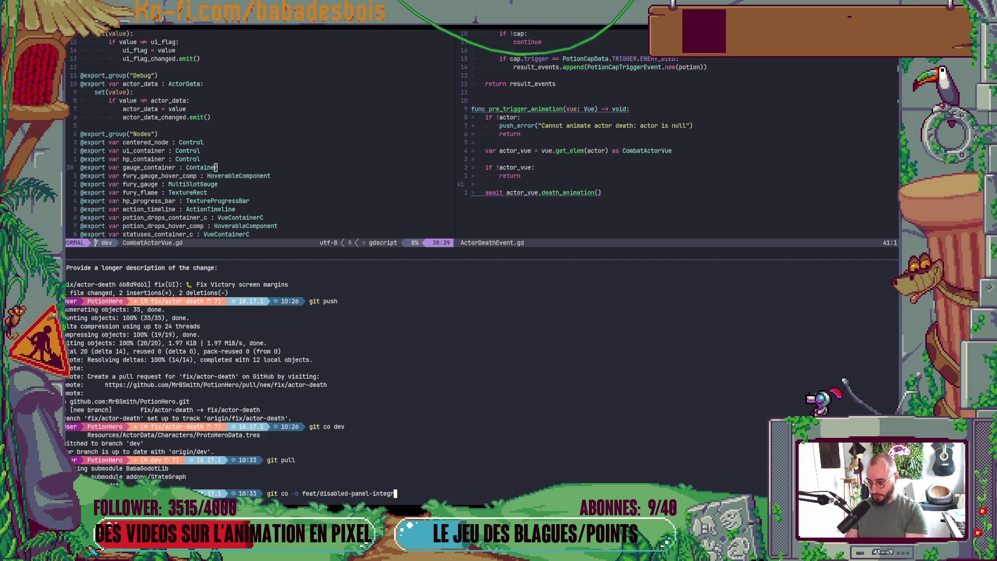
key("Return")
key("ctrl+k")
key("d")
key("d")
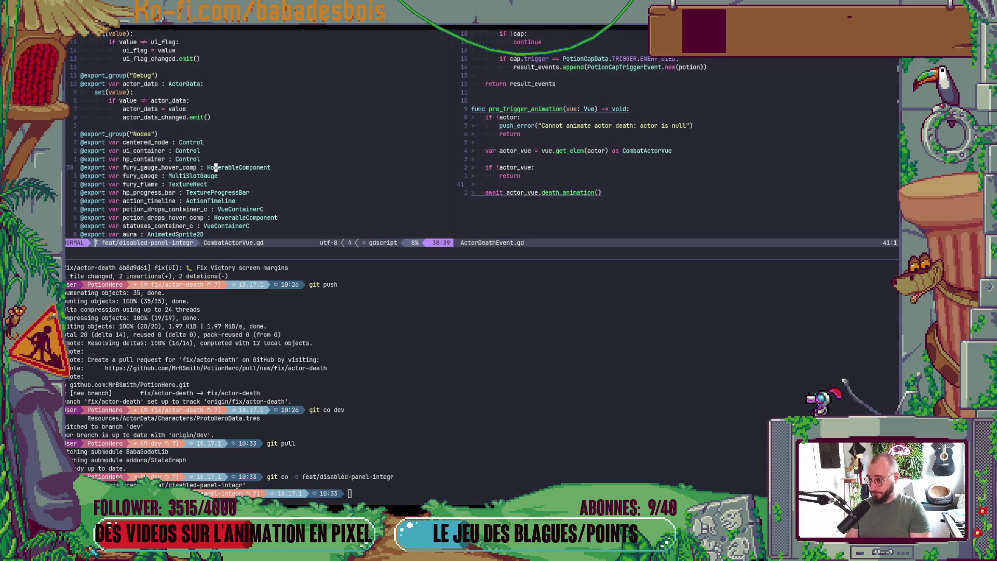
key("ctrl+b")
key("z")
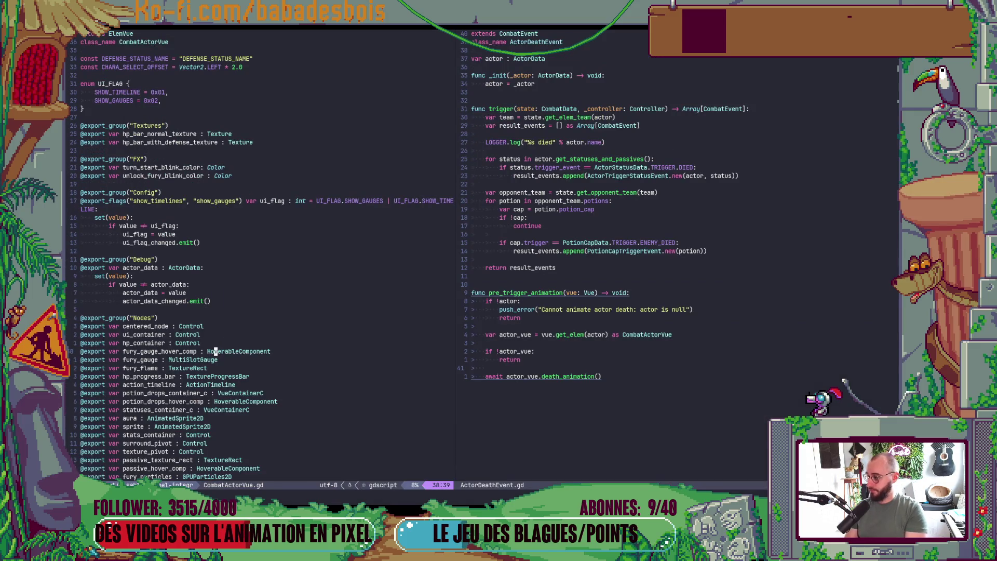
key("space")
key("f")
key("f")
key("Escape")
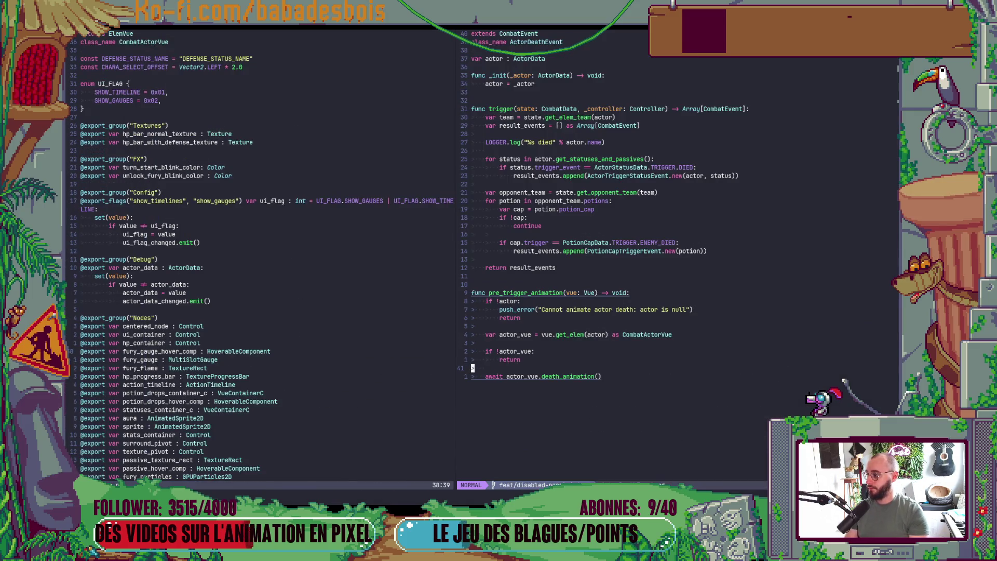
key("alt+Tab")
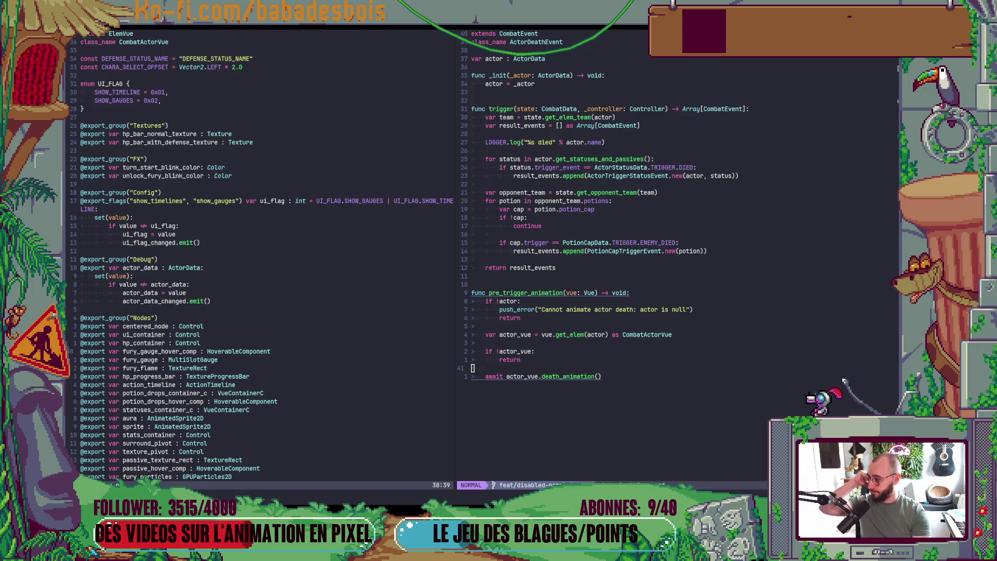
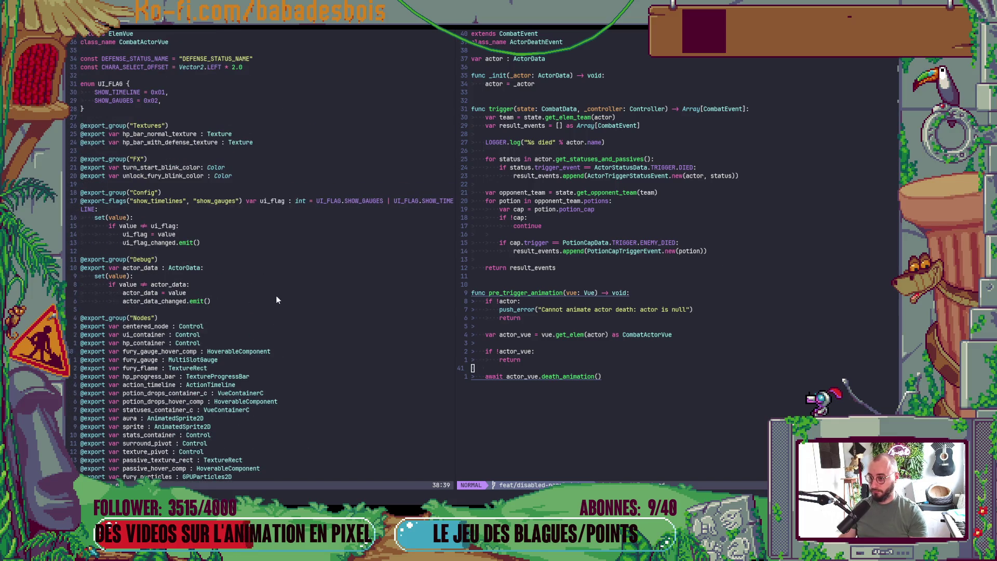
Put the cursor at the end of the continue line and move focus to the left split.
left_click(695, 229)
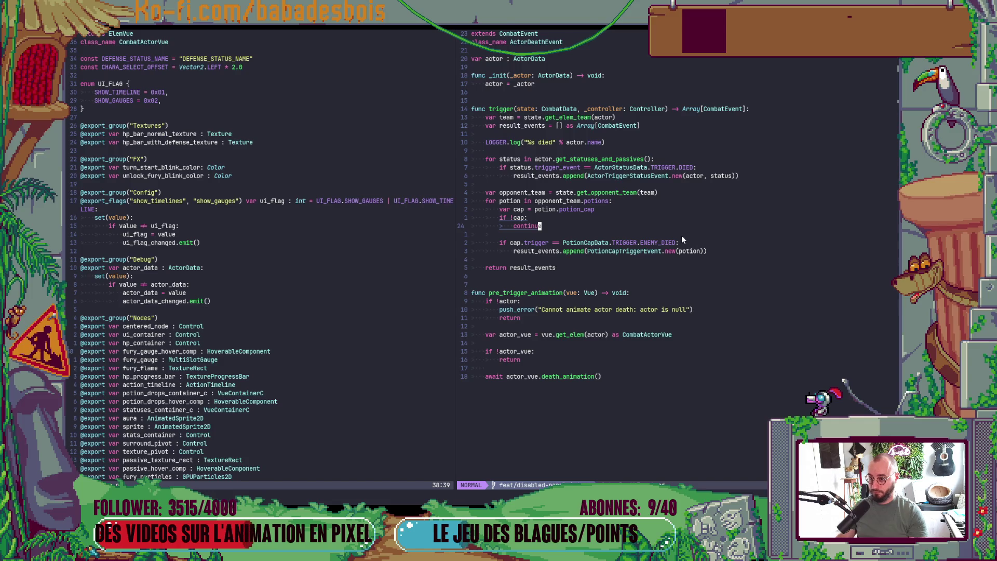
key("ctrl+w")
key("h")
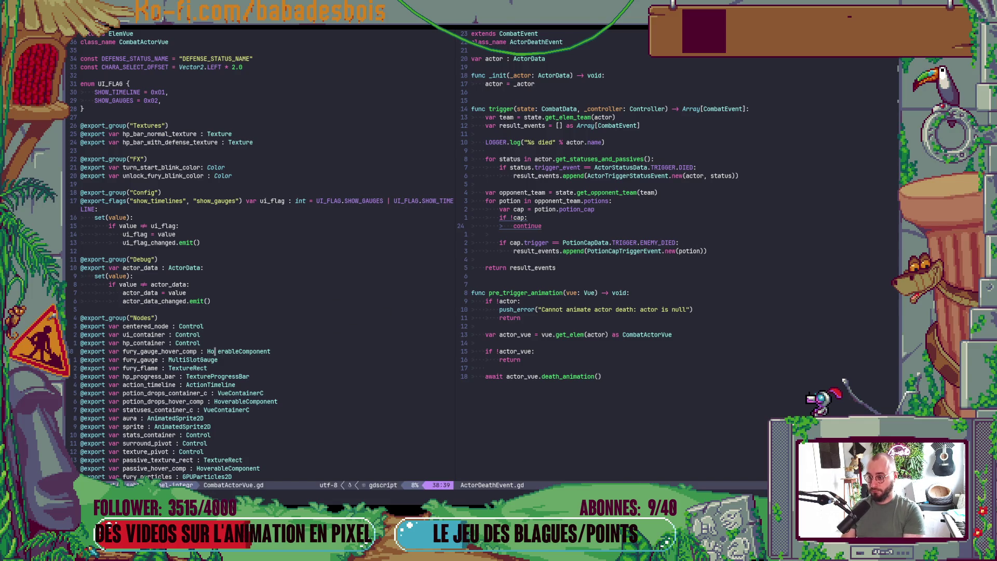
Cycle through the open windows to bring Aseprite with the hover panel sprite forward.
key("alt+Tab")
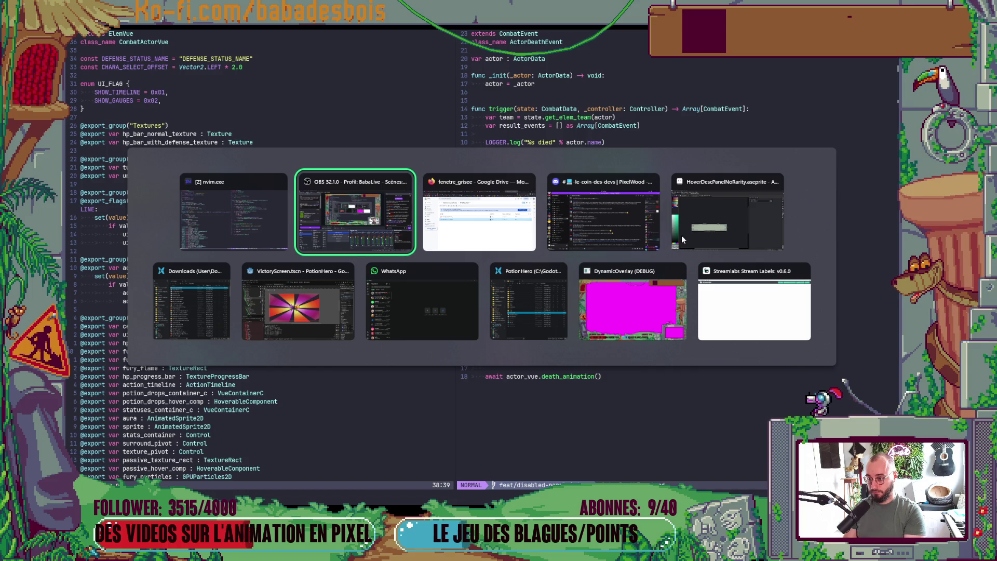
key("alt+shift+Tab")
key("alt+Tab")
key("alt+Tab")
key("alt+Tab")
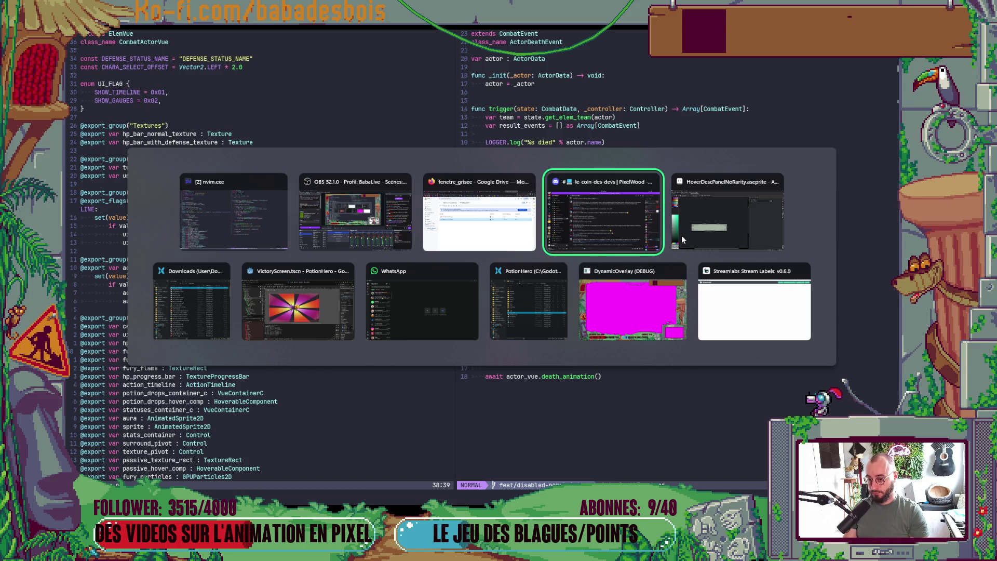
key("alt+Tab")
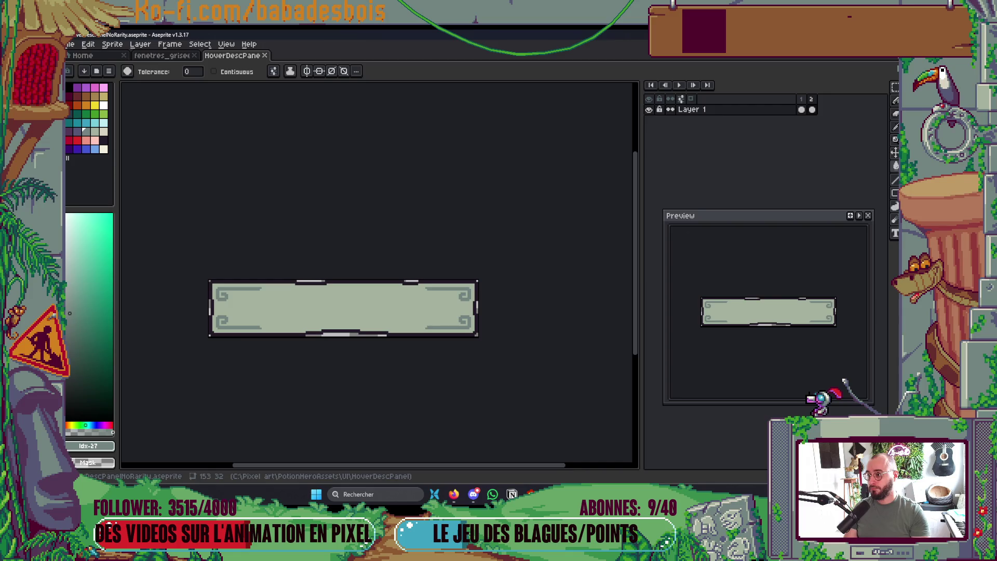
Open the sprite's folder in File Explorer and select HoverDescPanelDisabled.png.
right_click(235, 56)
left_click(280, 103)
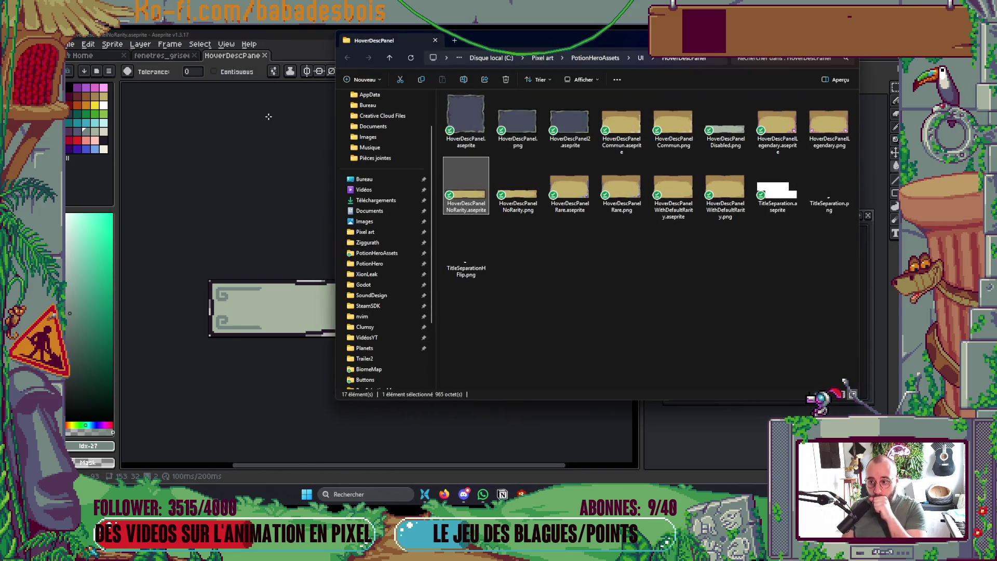
left_click(560, 269)
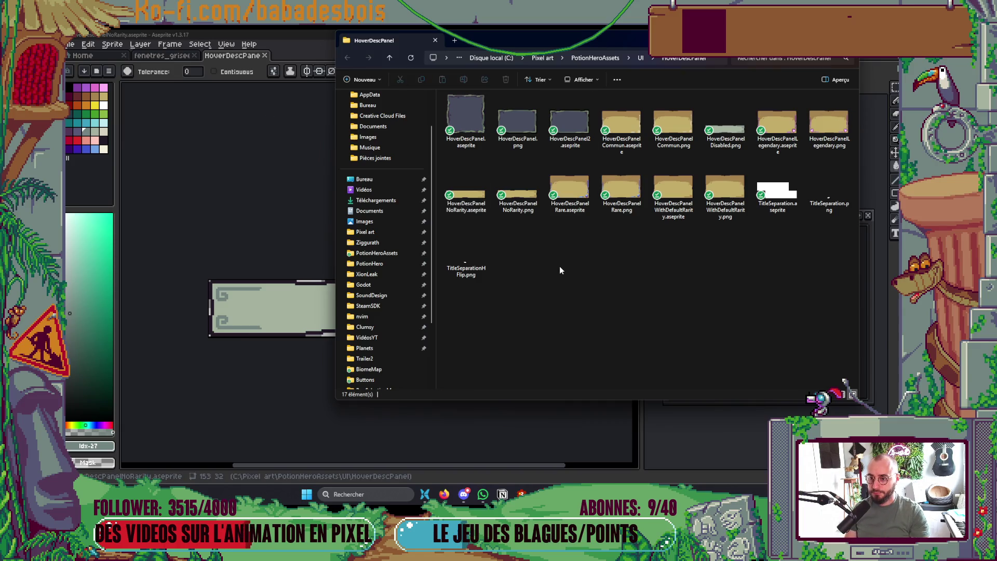
left_click(747, 127)
Switch windows back to the Godot PotionHero editor.
key("alt+Tab")
key("alt+Tab")
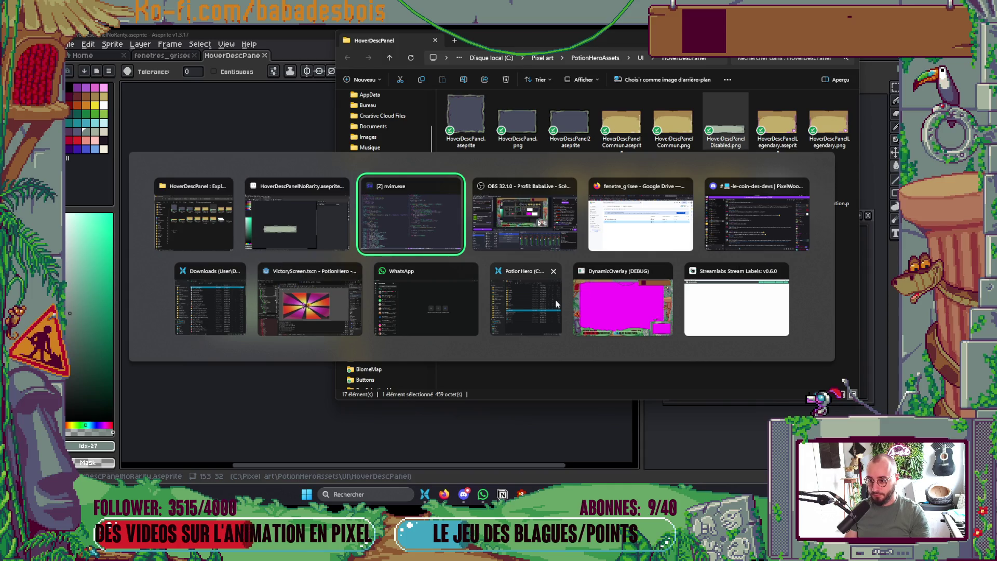
left_click(511, 312)
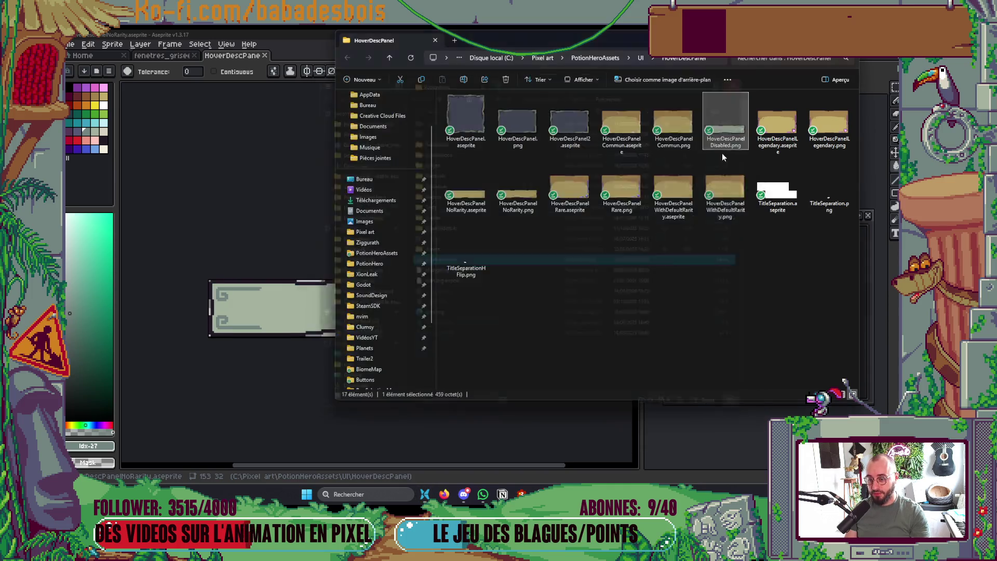
key("alt+F4")
key("alt+Tab")
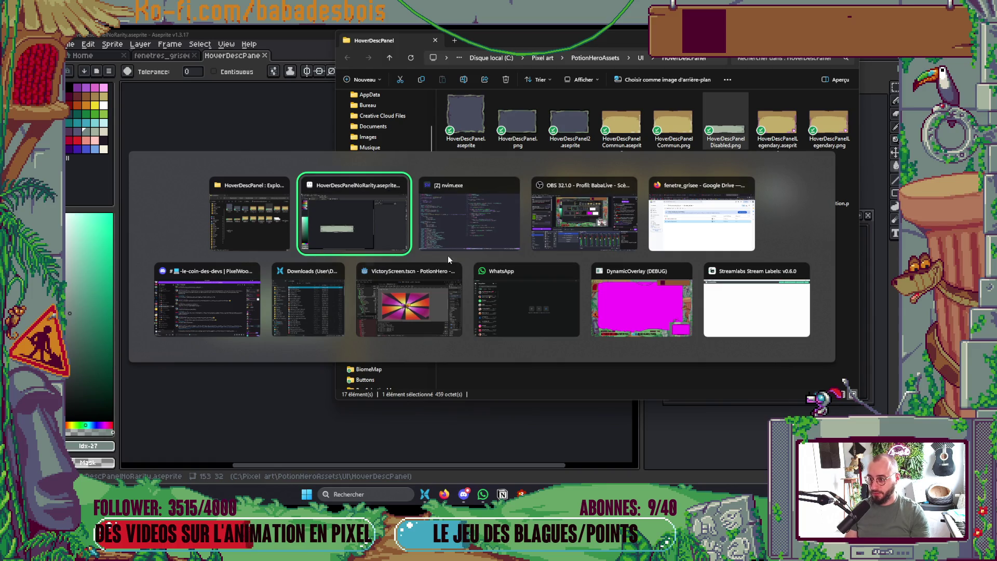
left_click(385, 315)
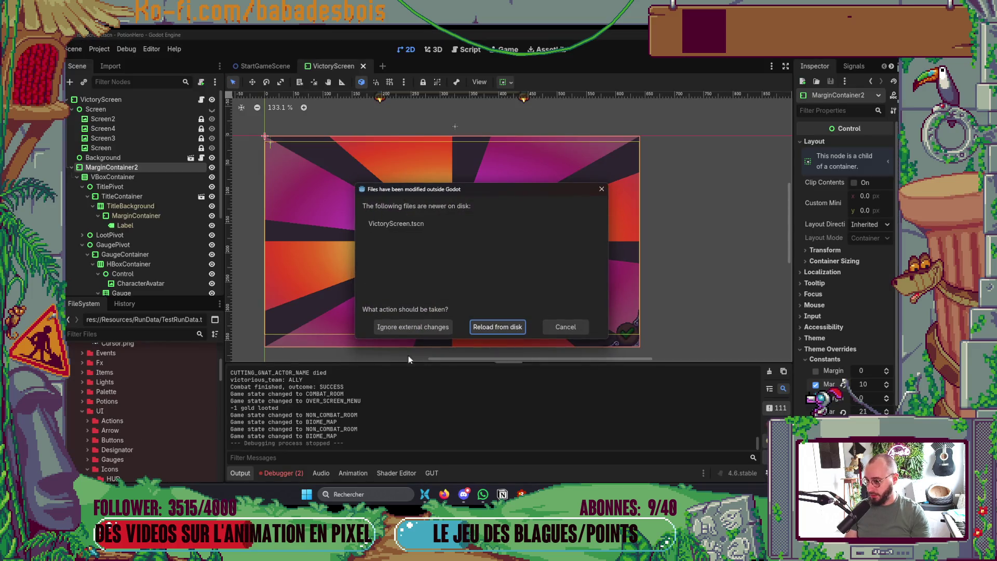
Reload the changed VictoryScreen scene from disk and filter FileSystem by 'Hover'.
left_click(498, 327)
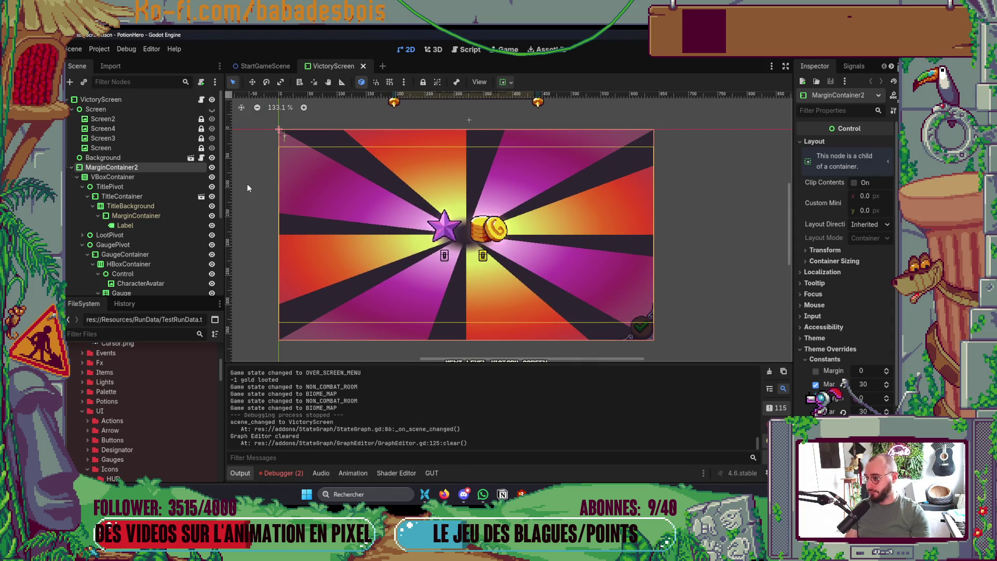
left_click(173, 332)
type("Hover")
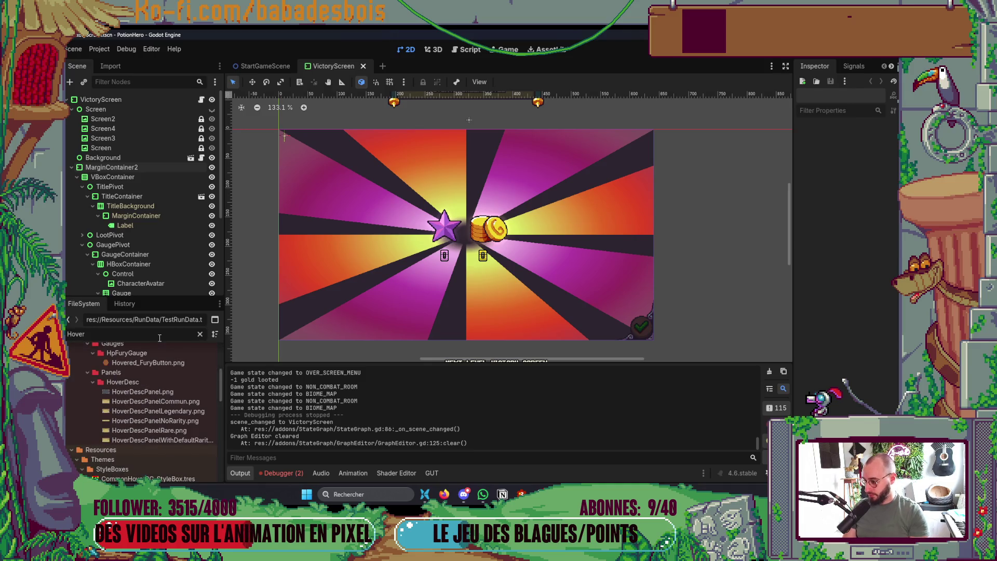
Refresh the HoverDesc folder via Explorer so HoverDescPanelDisabled.png appears in the project.
right_click(170, 385)
left_click(417, 386)
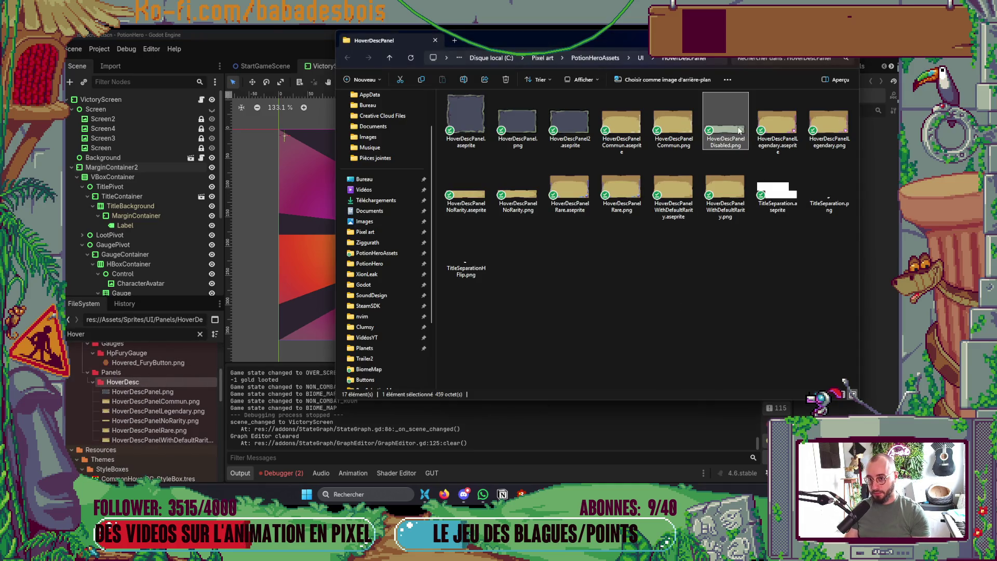
left_click(149, 382)
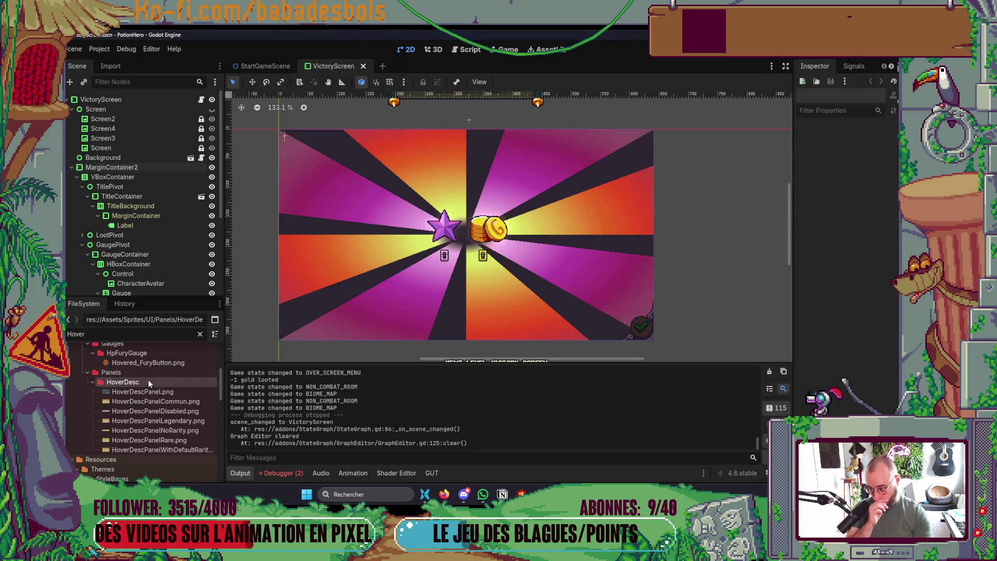
left_click(172, 411)
scroll(655, 247, "down", 2)
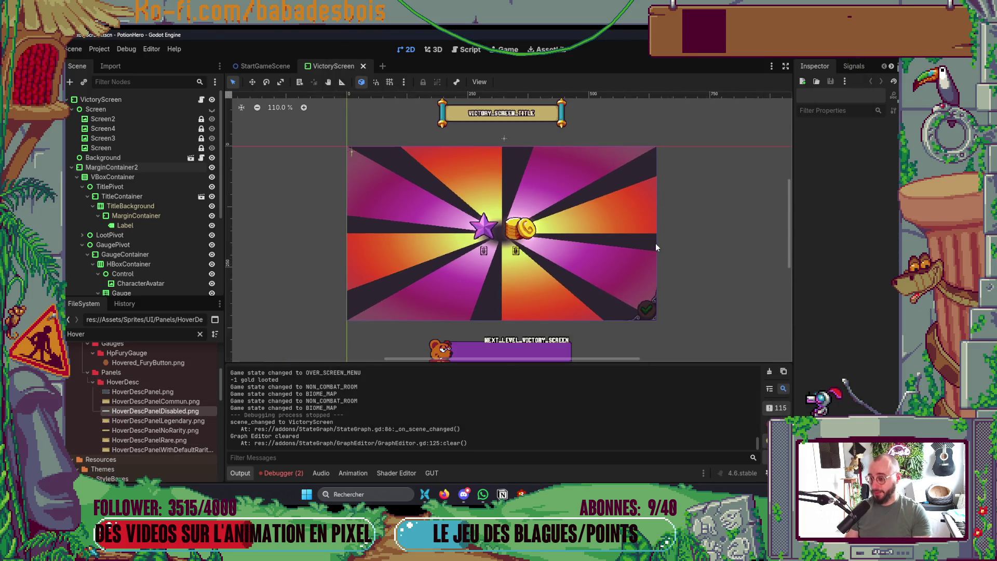
scroll(656, 248, "down", 3)
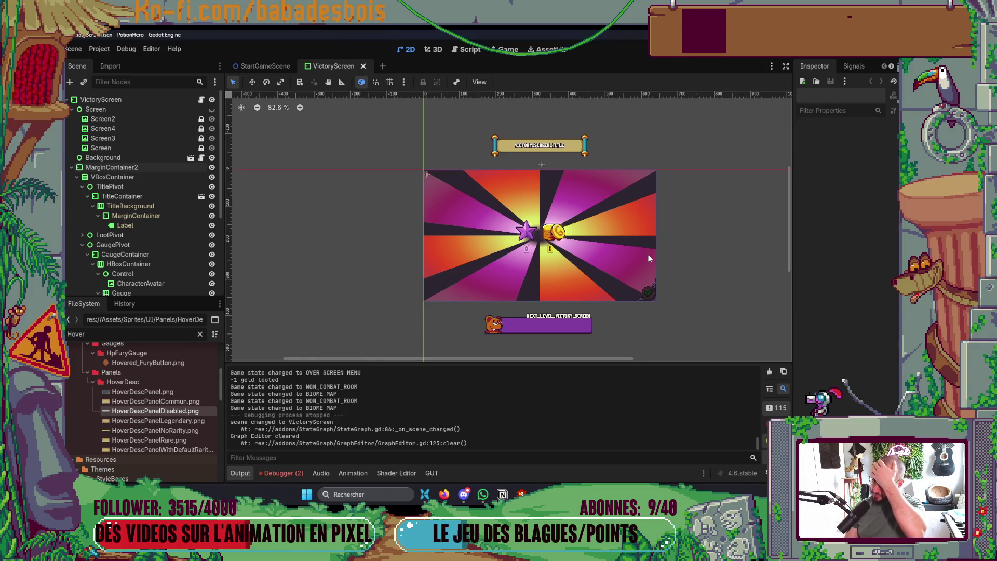
Filter FileSystem by 'Theme' and open HoverDescBoxTheme.tres in the Theme editor.
double_click(151, 334)
type("Them")
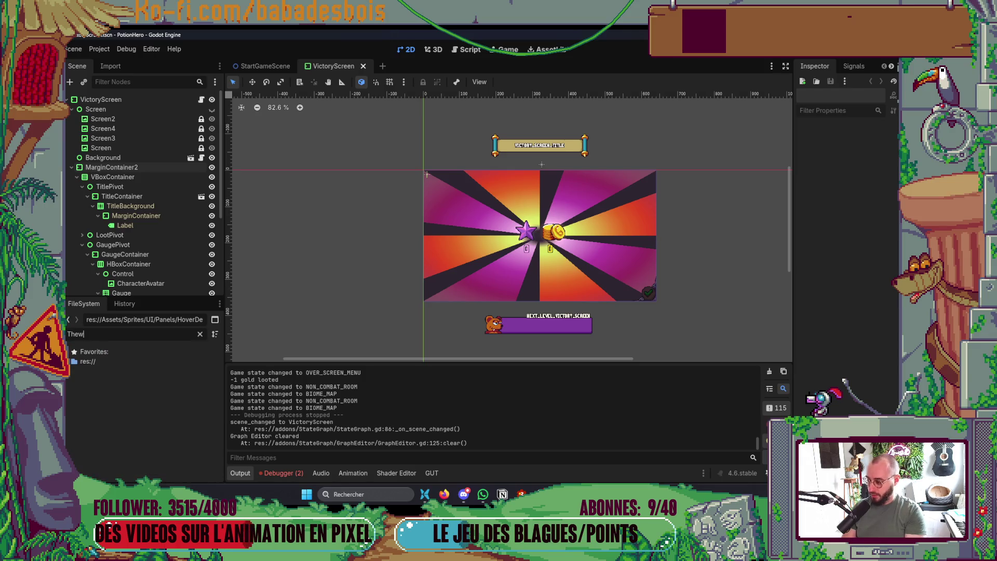
type("e")
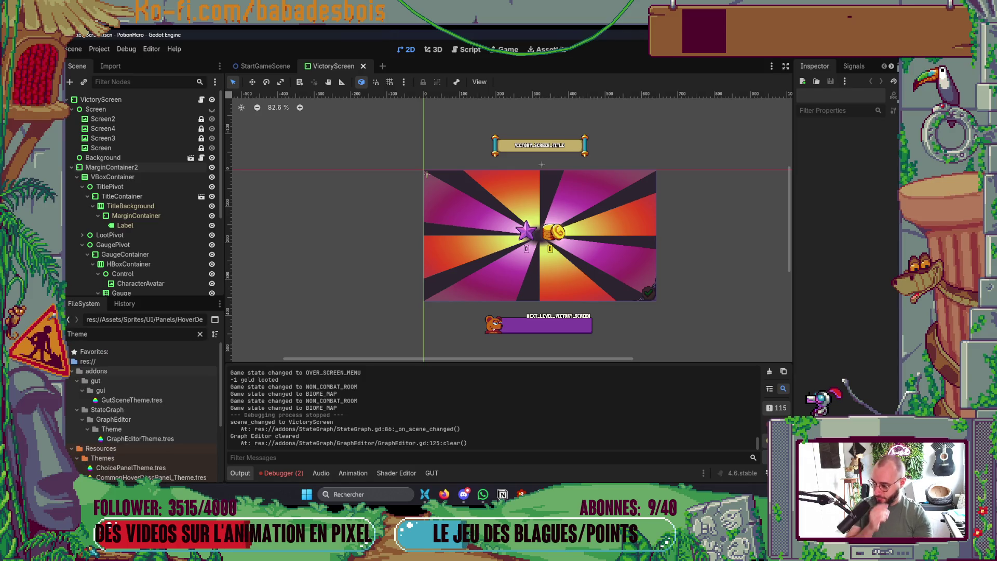
scroll(156, 385, "down", 3)
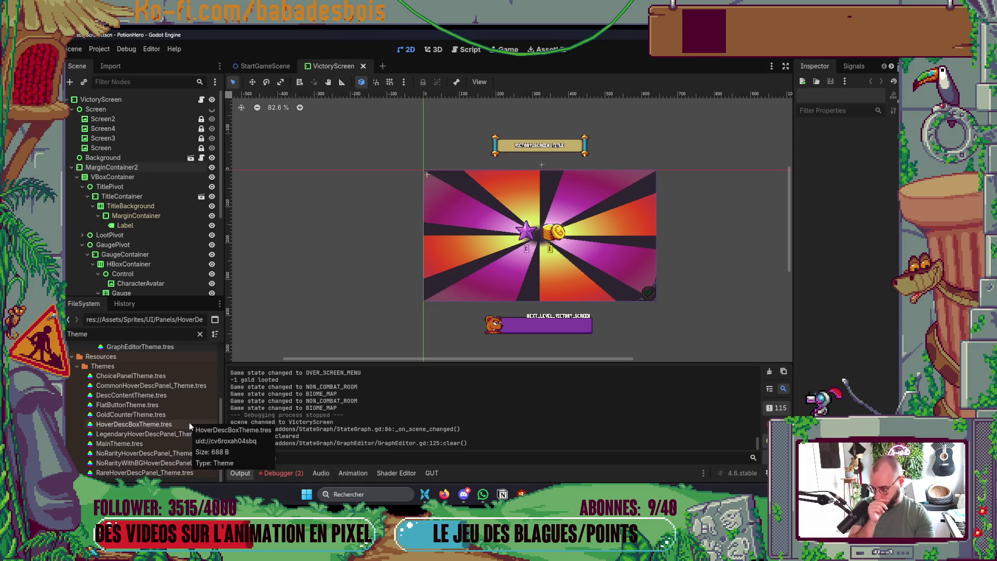
left_click(189, 424)
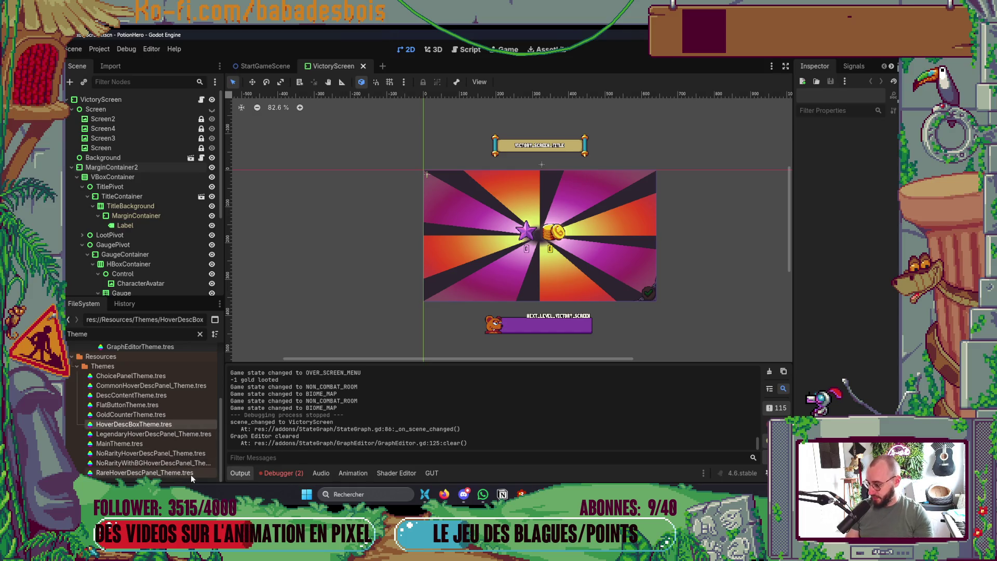
double_click(157, 424)
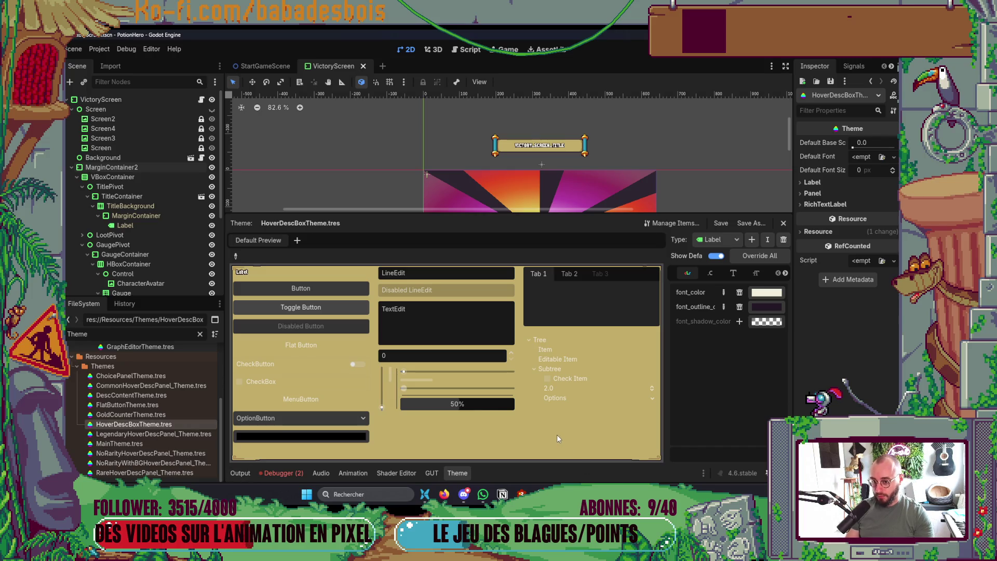
Duplicate HoverDescBoxTheme.tres under the name DisabledHoverDescBoxTheme.tres.
right_click(123, 424)
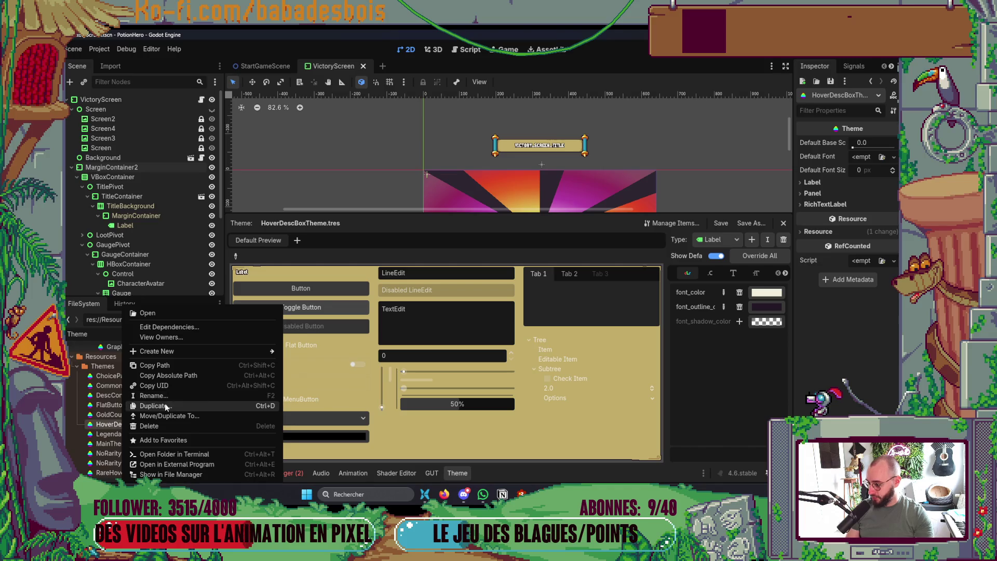
left_click(164, 405)
key("Right")
type("Disabled")
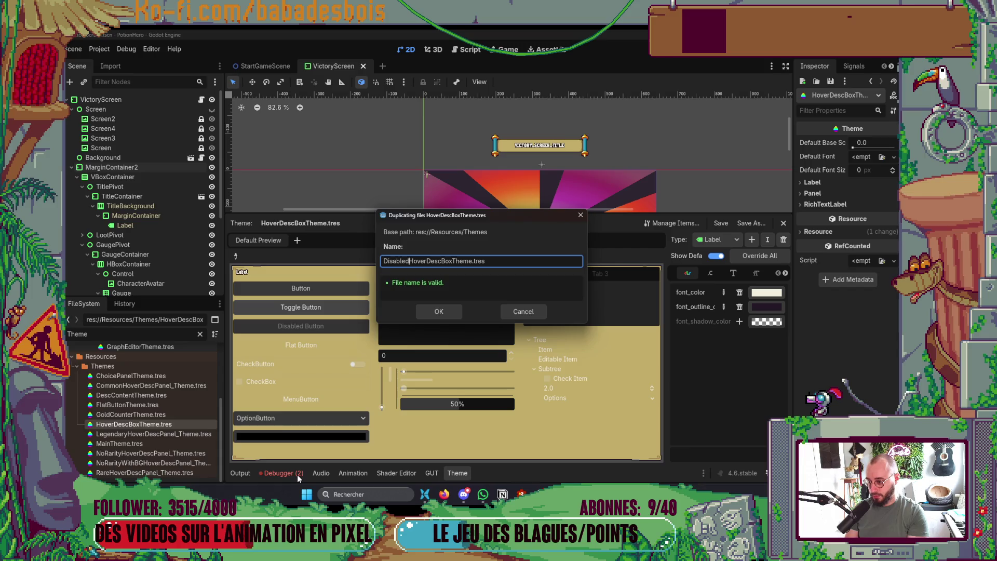
left_click(448, 311)
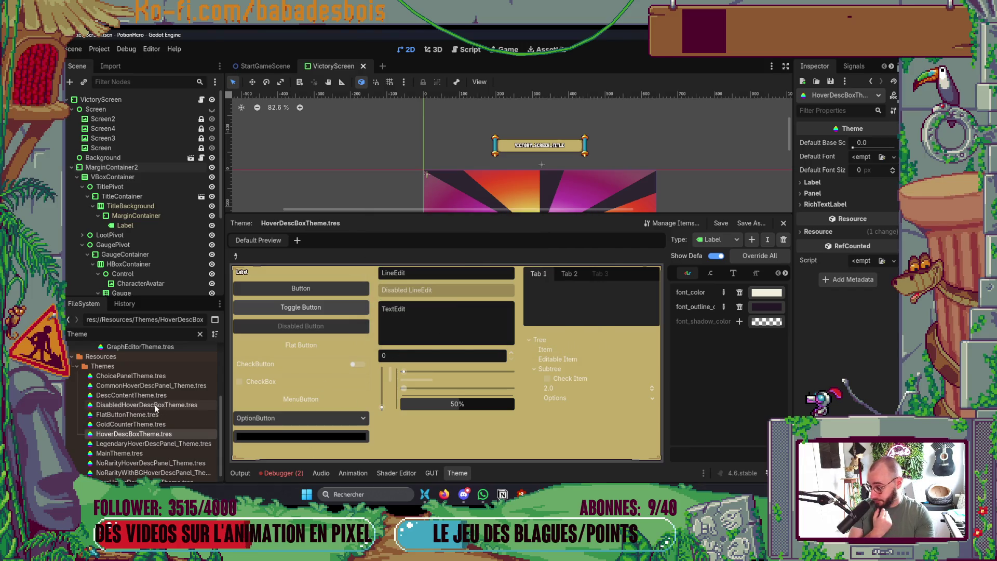
Open DisabledHoverDescBoxTheme.tres, widen the type editor, and browse its item tabs.
left_click(154, 405)
left_click(710, 274)
left_click(733, 273)
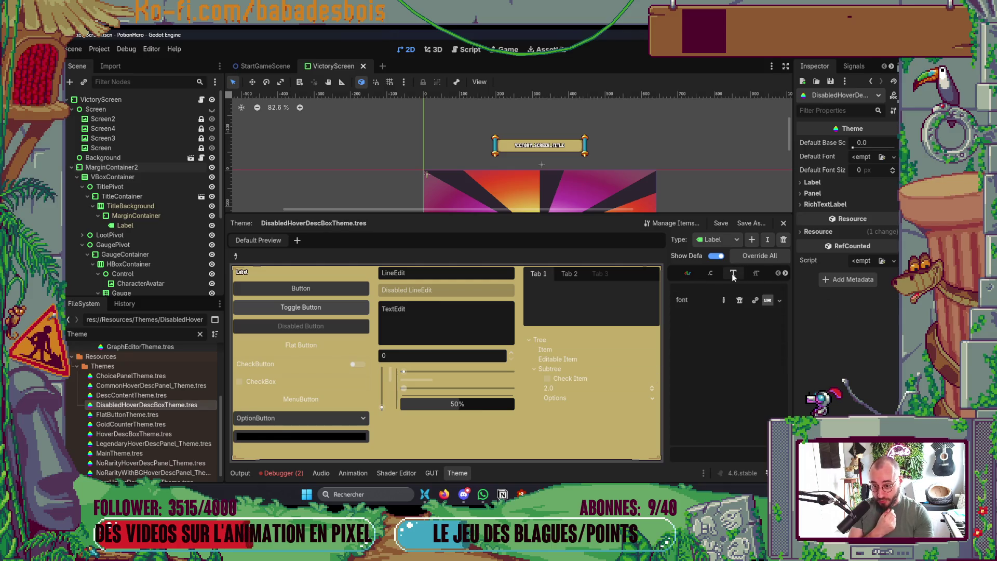
left_click_drag(663, 305, 500, 314)
left_click(648, 273)
left_click(694, 274)
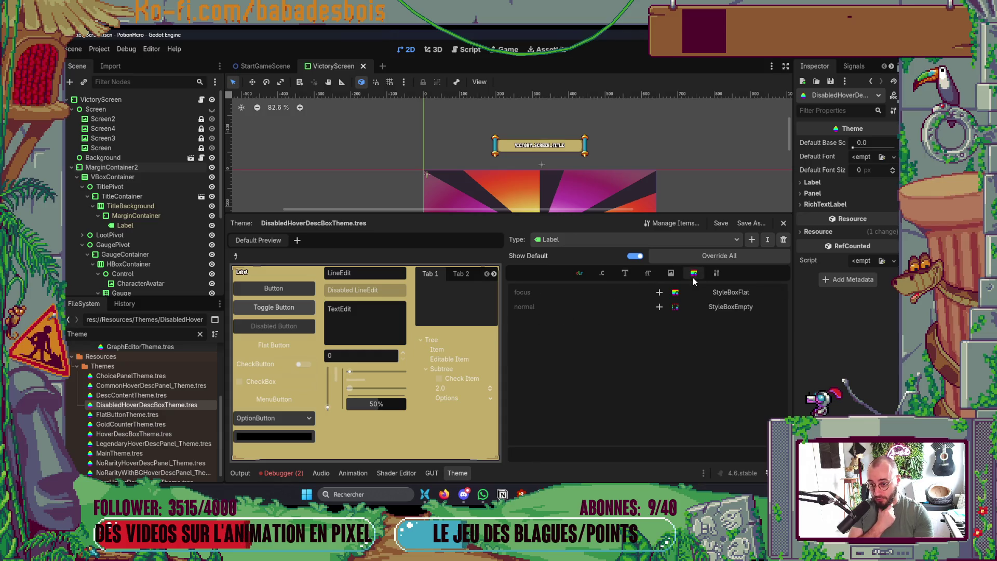
left_click(581, 274)
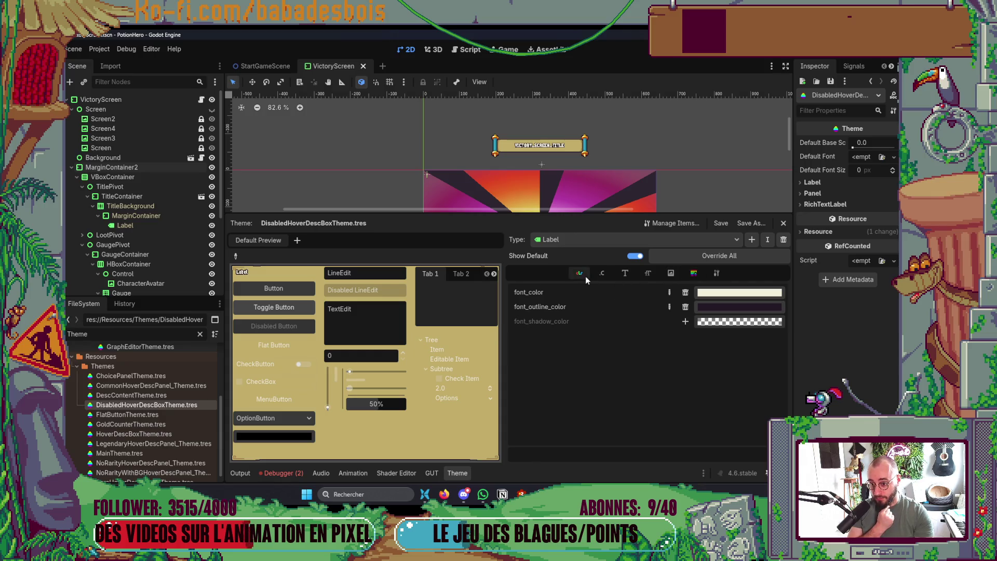
left_click(602, 274)
left_click(630, 273)
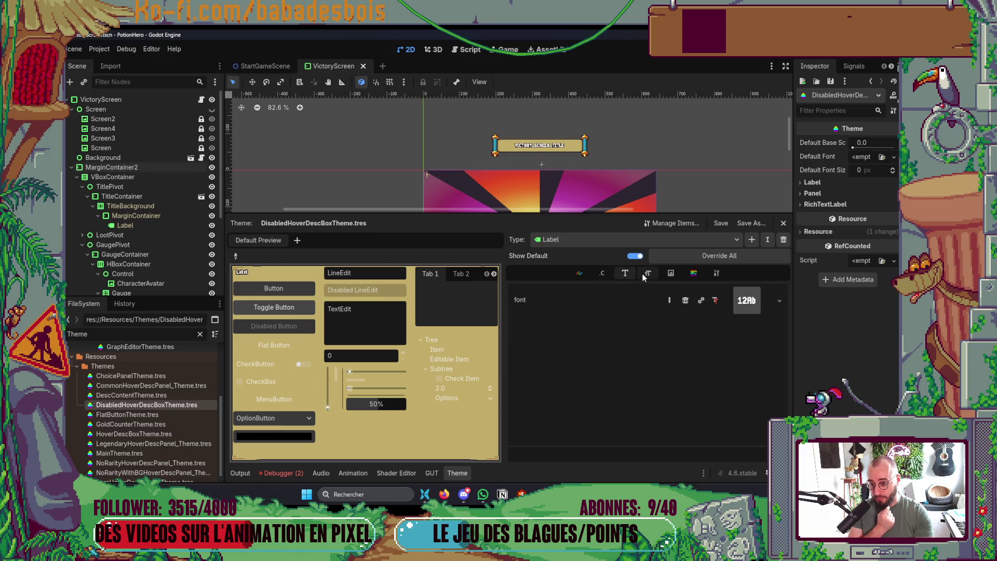
Set Type to Panel and make its NoRarityHoverBG_Style stylebox unique.
left_click(602, 240)
left_click(600, 262)
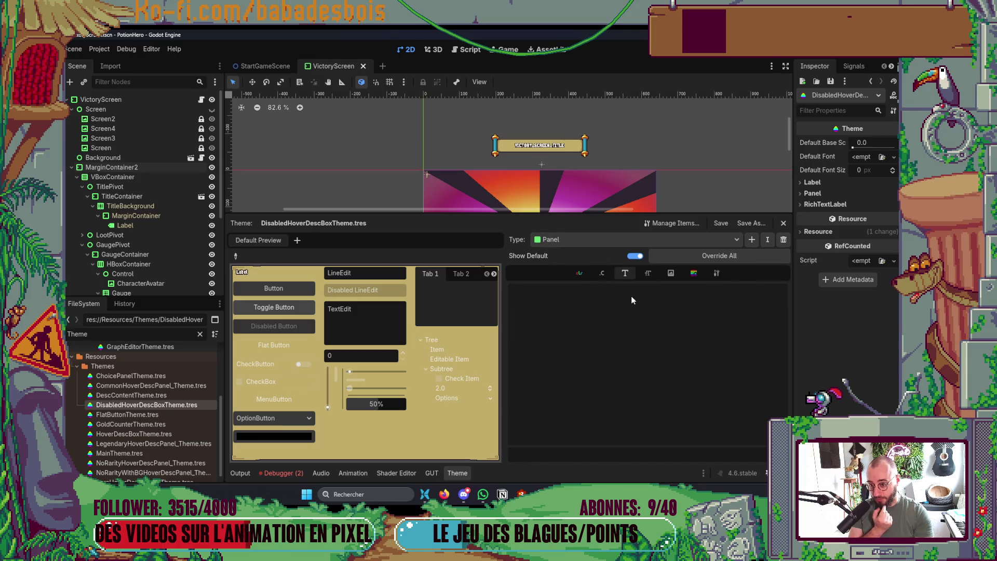
left_click(694, 273)
left_click(725, 294)
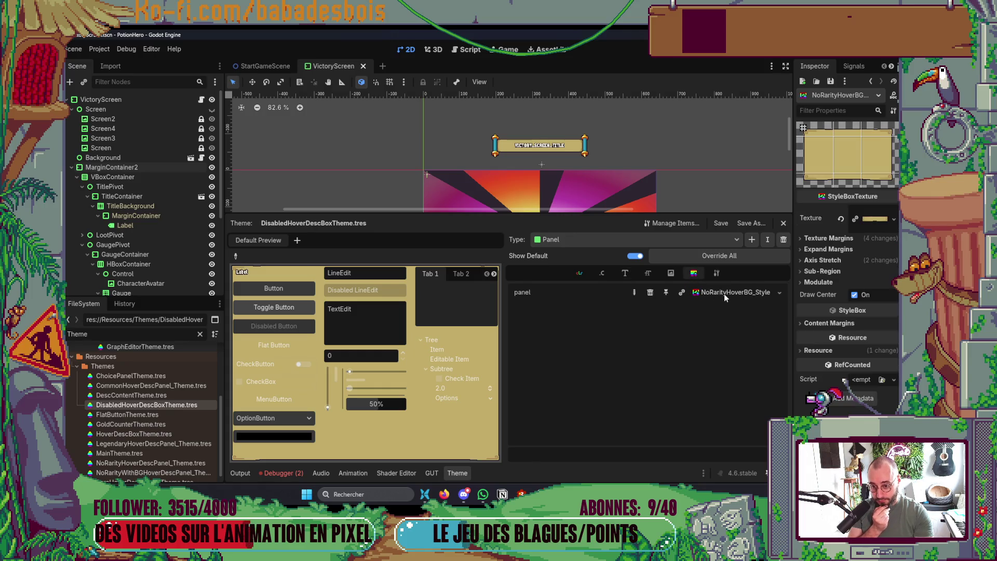
left_click(780, 292)
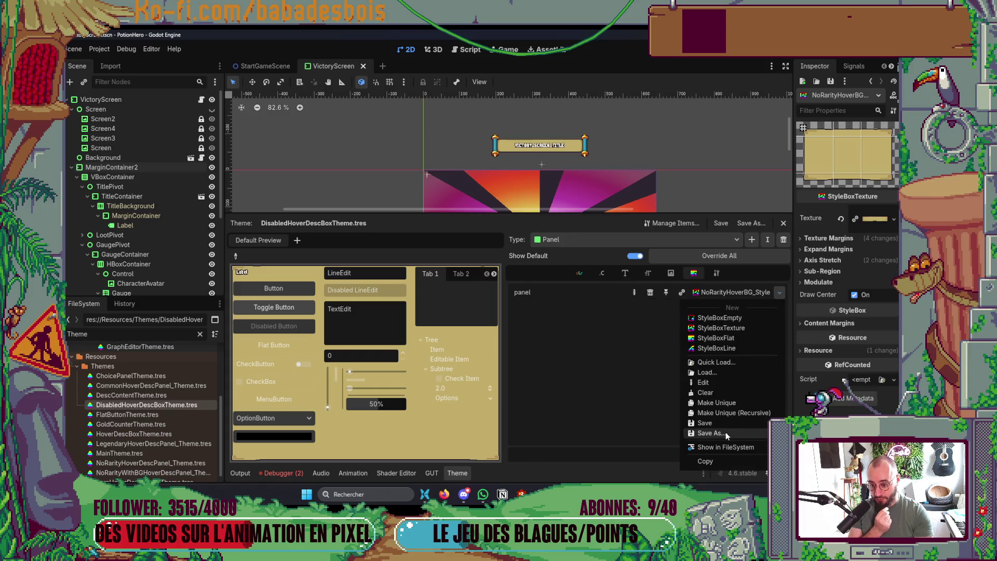
left_click(727, 400)
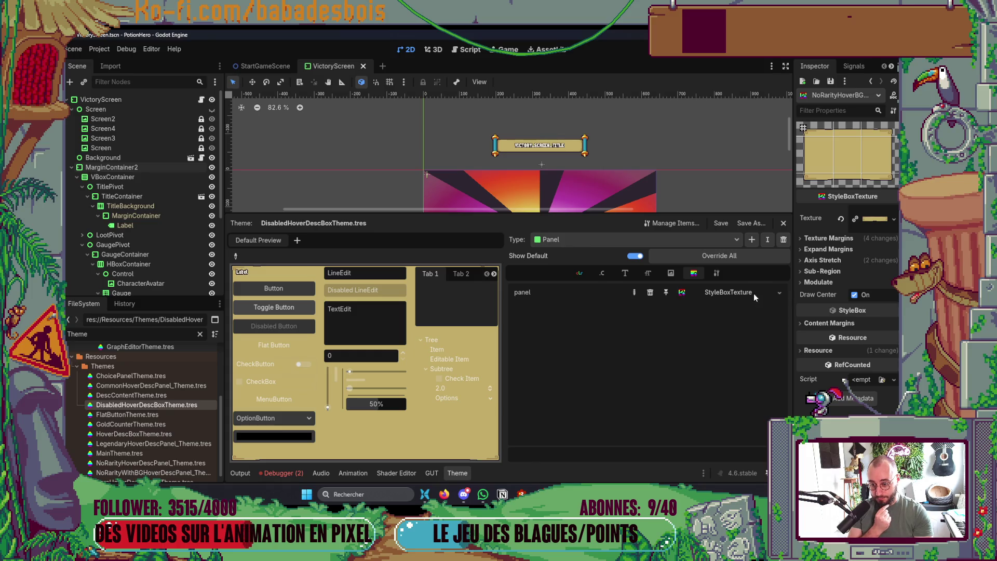
left_click(779, 293)
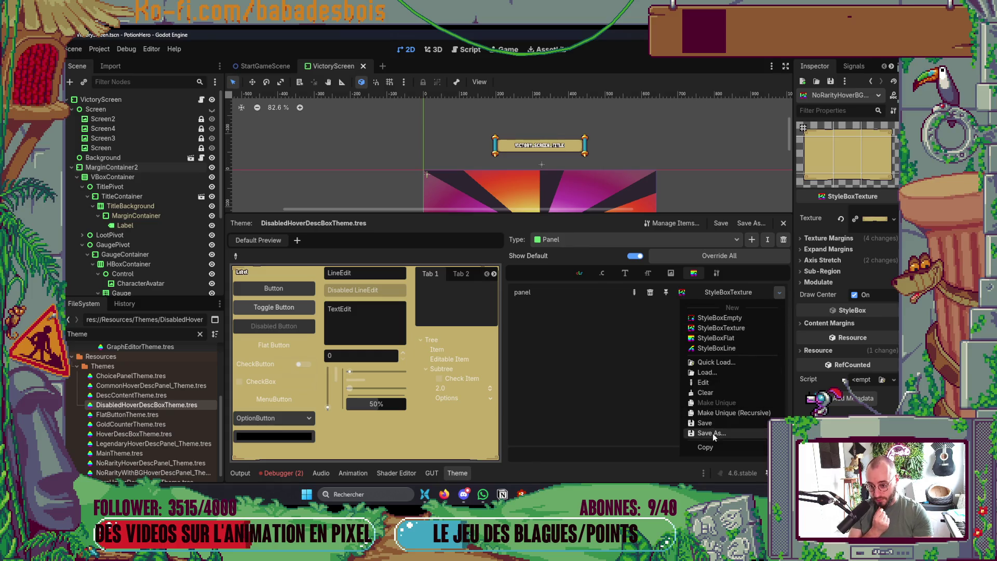
Save the Panel stylebox as DisabedHoverPanelStyleBox.tres in res://Resources/Themes.
left_click(713, 434)
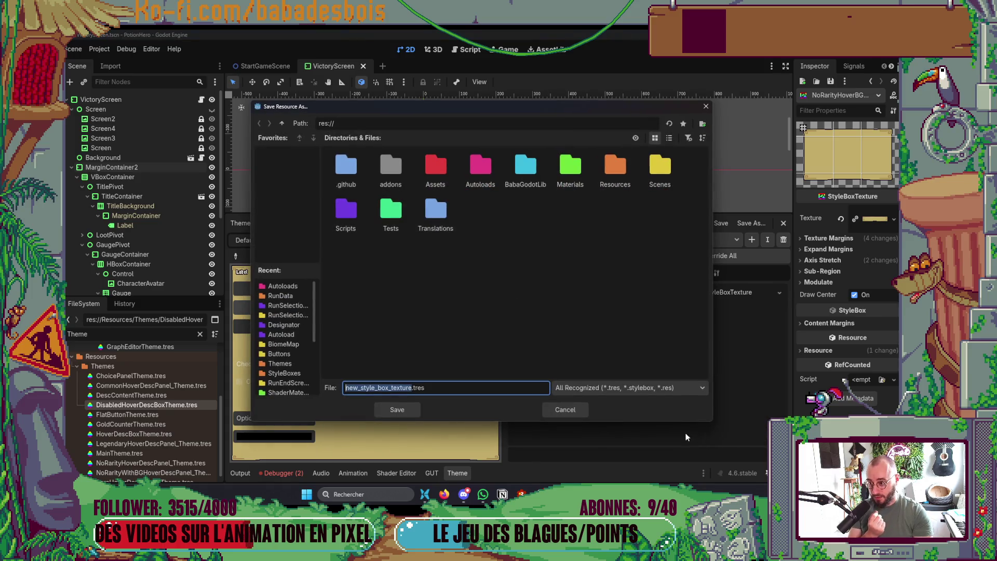
double_click(622, 184)
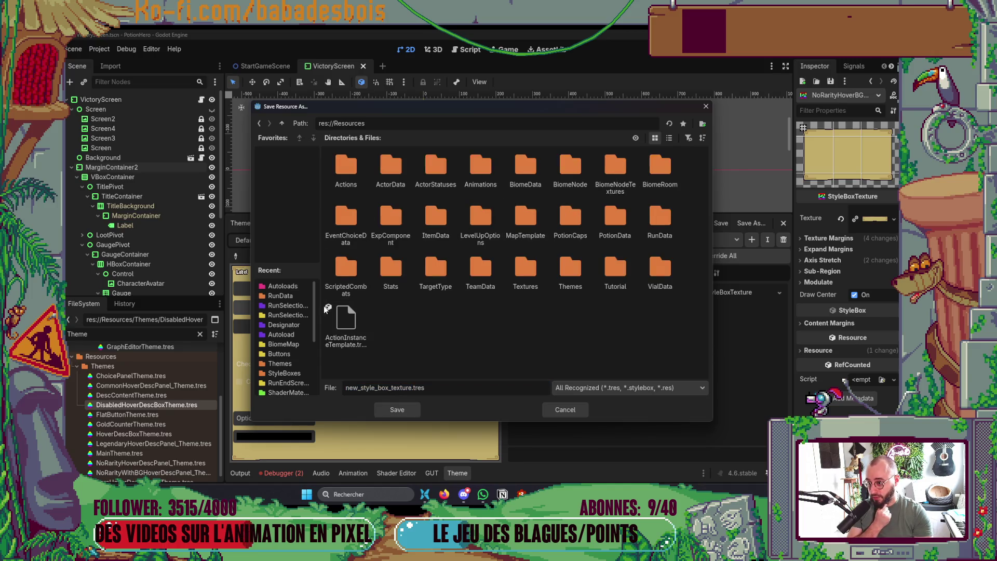
left_click(573, 271)
double_click(570, 268)
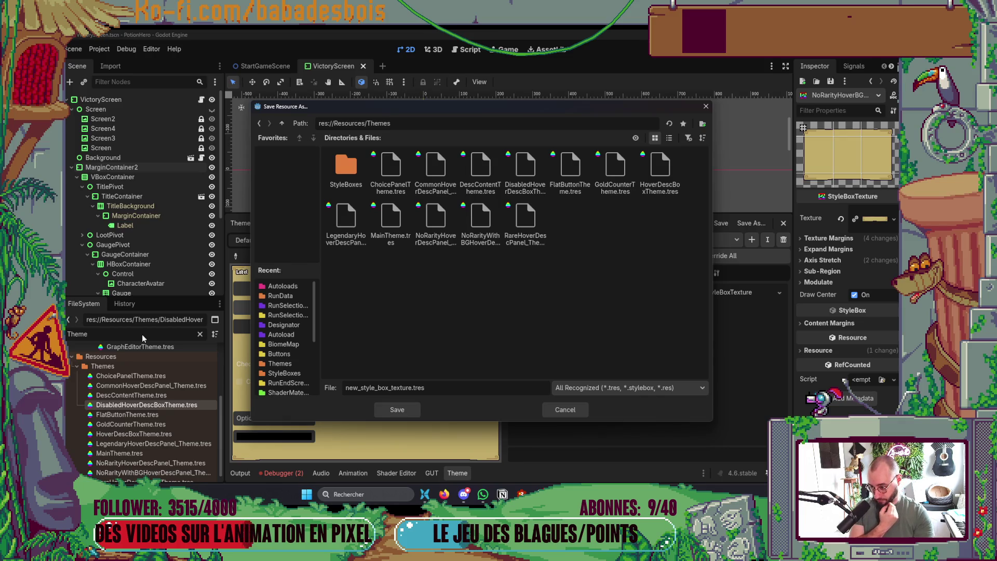
double_click(410, 389)
key("BackSpace")
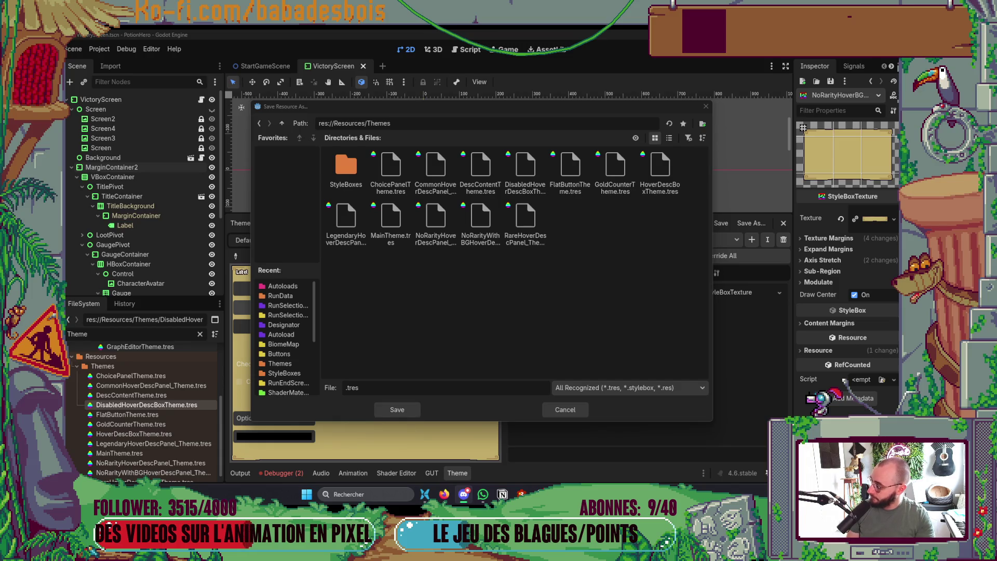
left_click(370, 389)
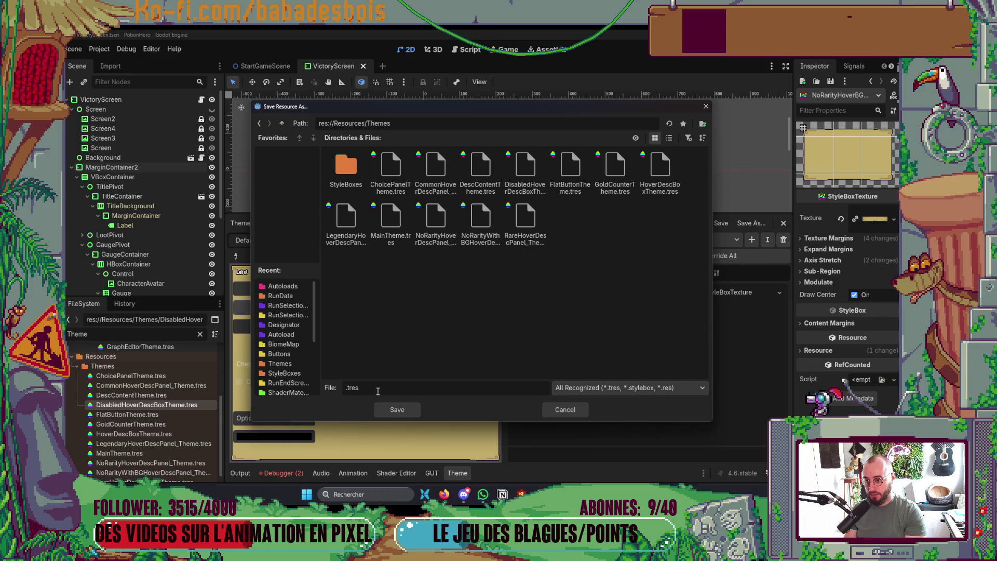
type("Disabed")
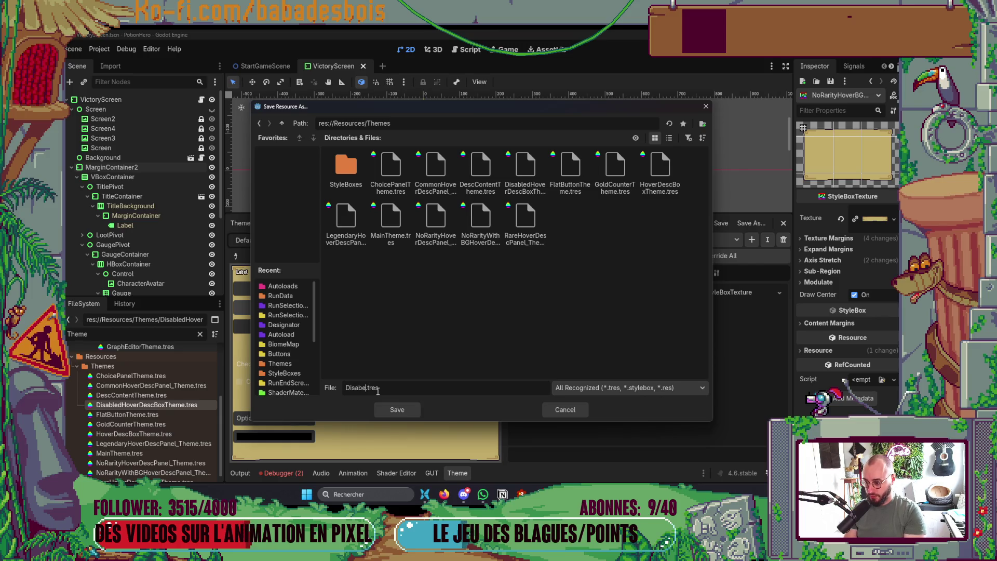
type("HoverPanel")
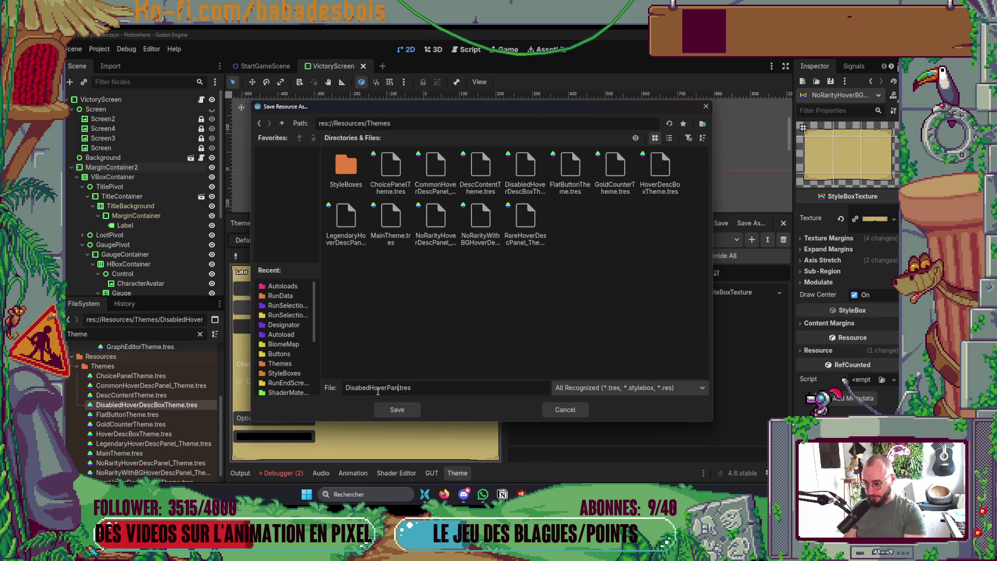
type("Style")
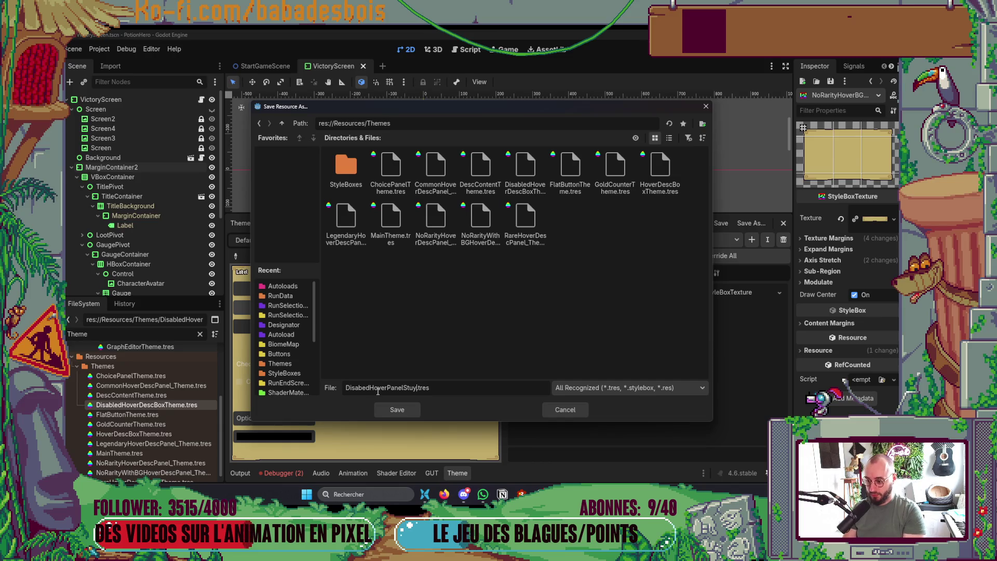
type("Box")
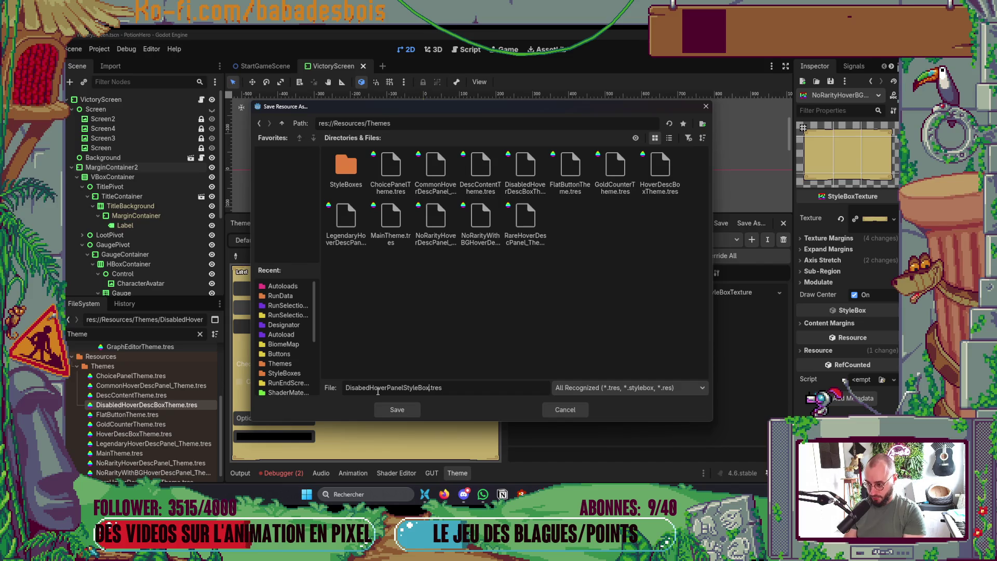
key("Return")
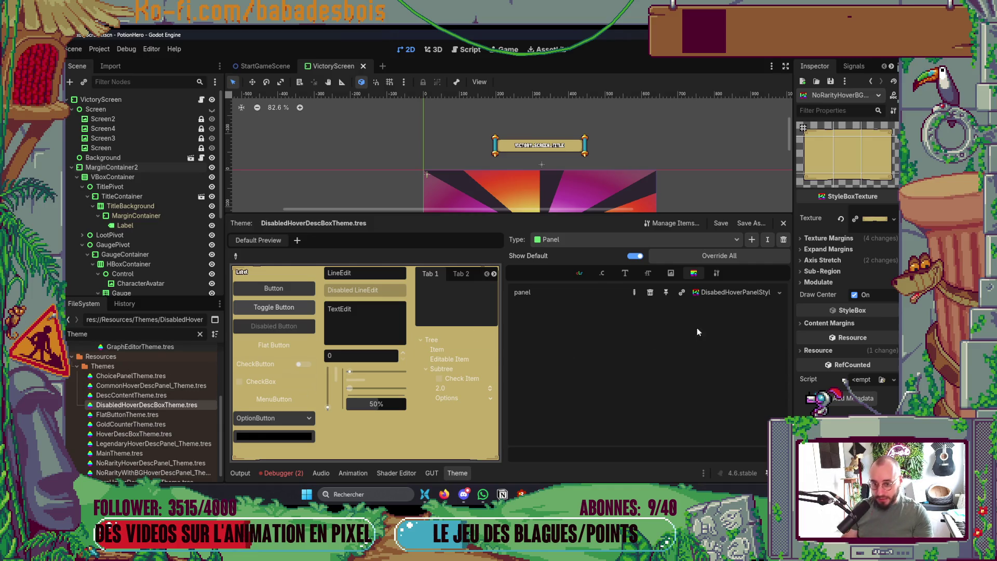
double_click(150, 335)
type("Disab;e")
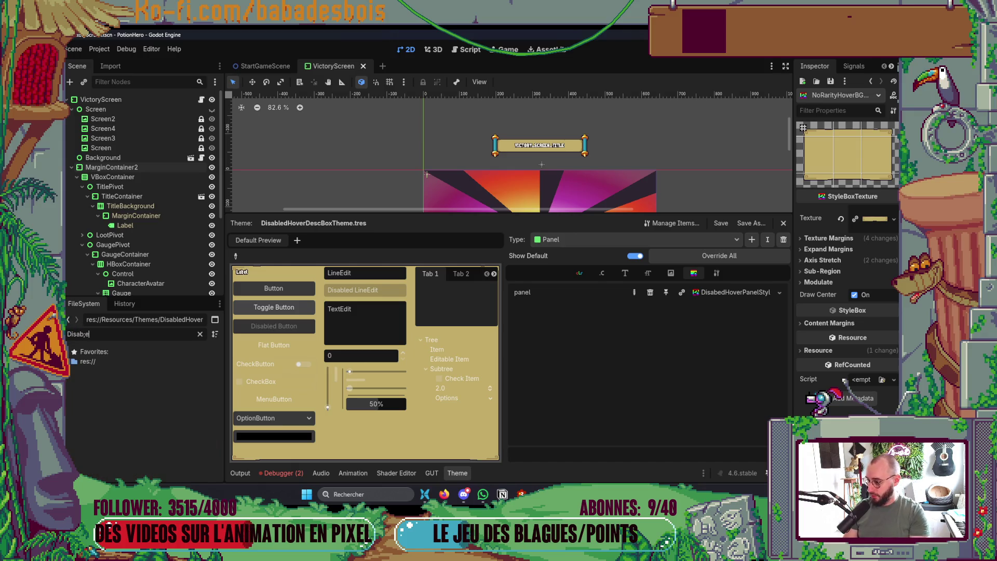
key("BackSpace")
key("BackSpace")
type("led")
Drag HoverDescPanelDisabled.png into the stylebox's Texture slot in the Inspector.
scroll(171, 456, "down", 5)
scroll(172, 444, "down", 3)
left_click_drag(172, 424, 896, 228)
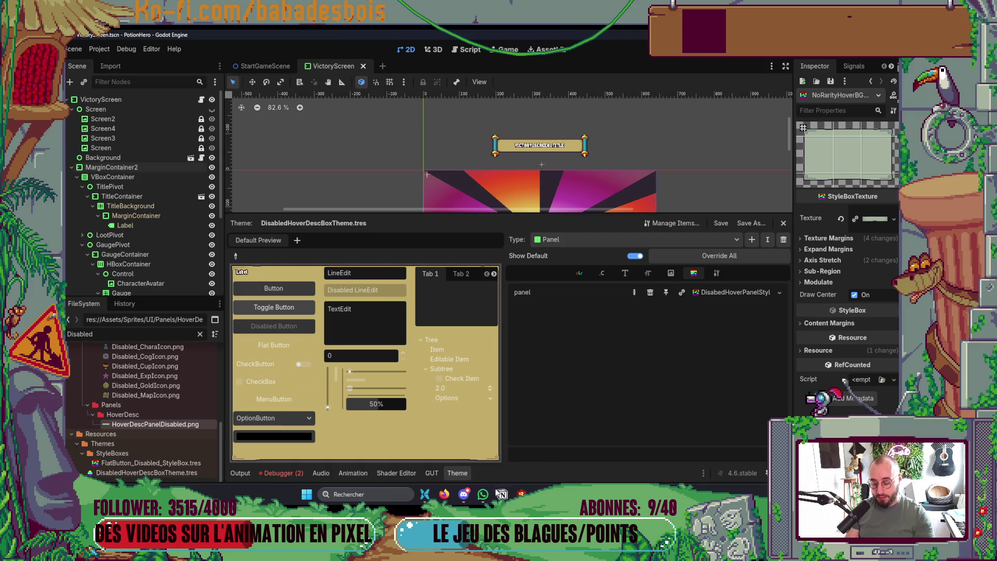
left_click(458, 473)
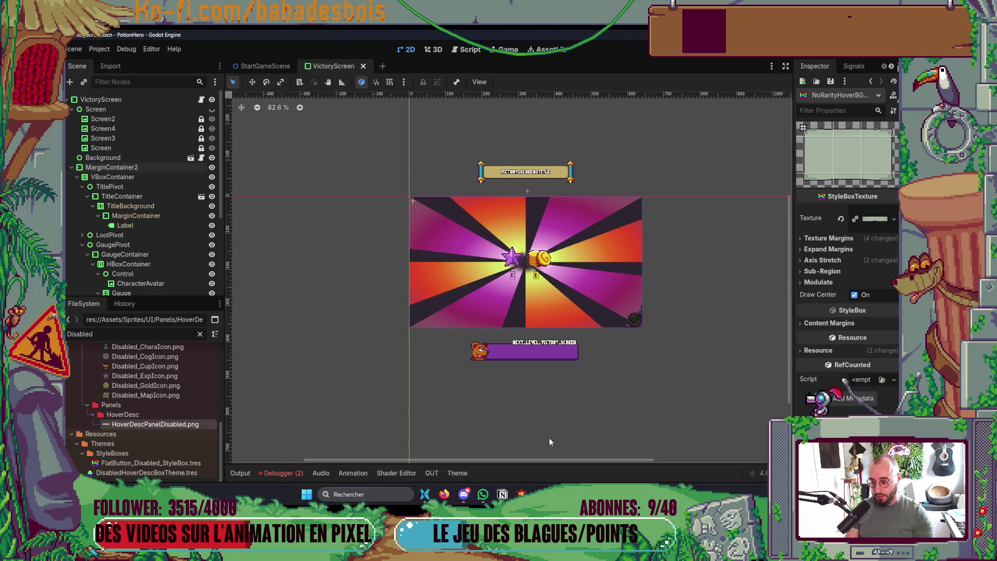
left_click(457, 473)
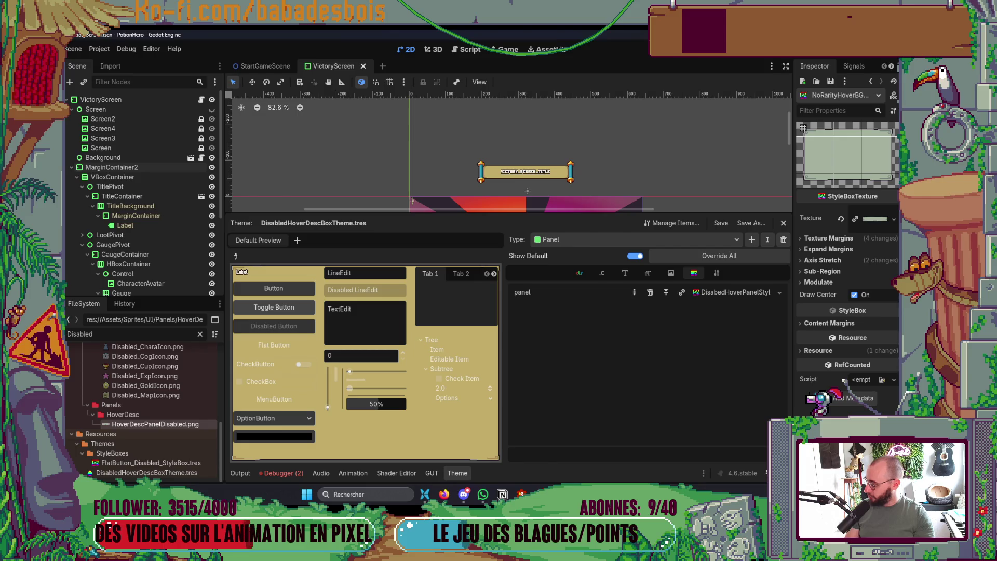
Switch the theme Type to Label and show its colour items.
left_click(648, 273)
left_click(625, 273)
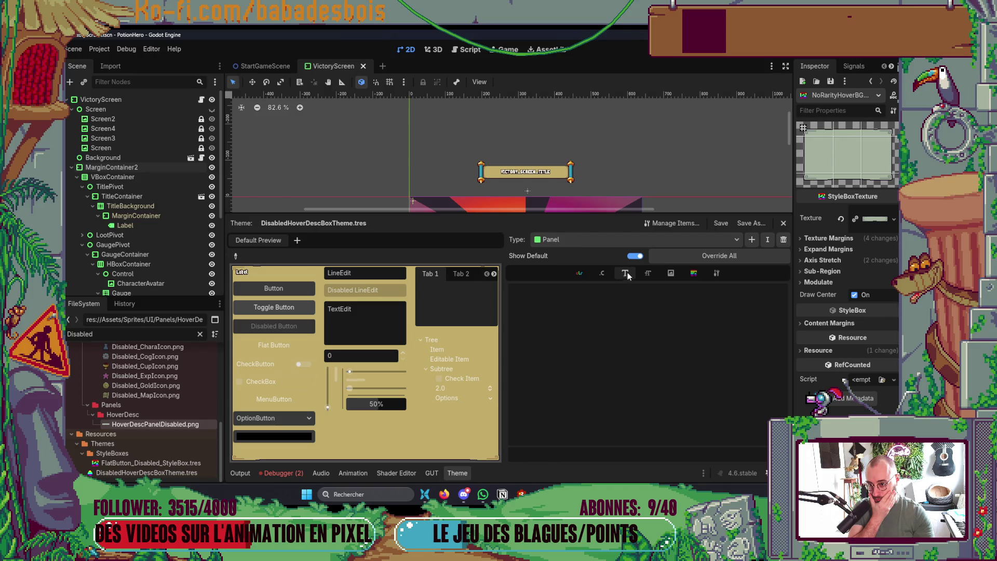
left_click(601, 239)
left_click(601, 242)
left_click(601, 239)
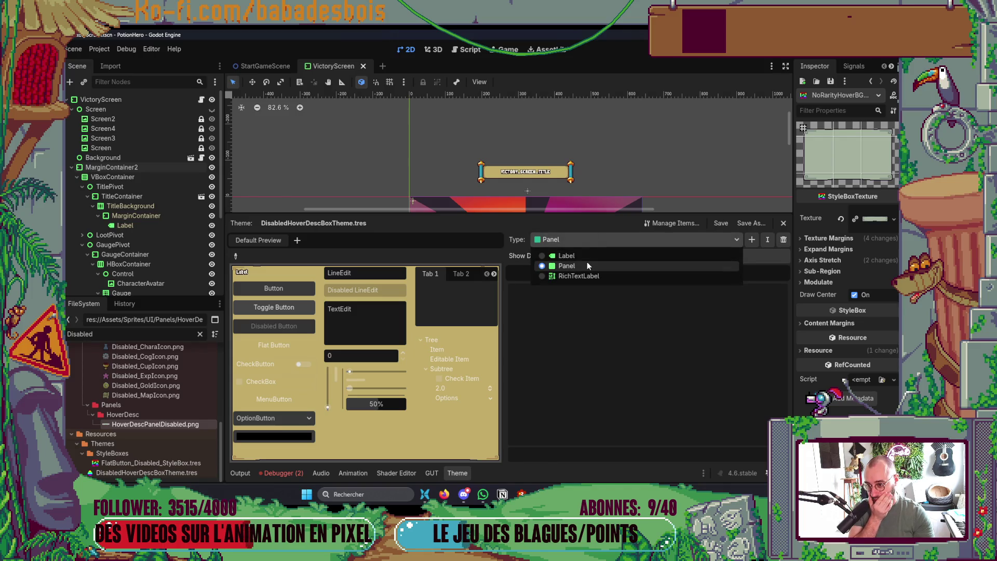
left_click(550, 255)
left_click(603, 274)
left_click(585, 283)
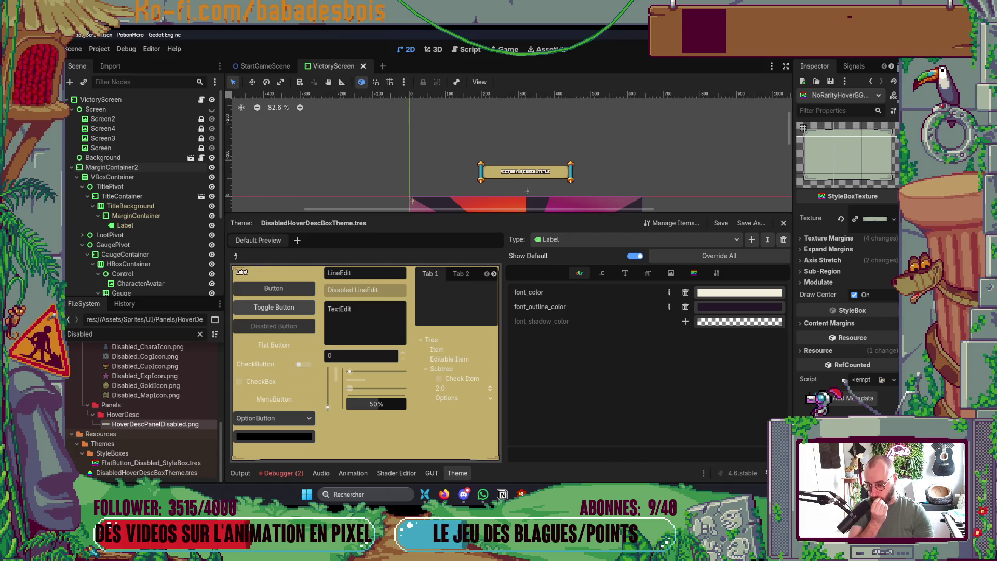
key("alt+Tab")
Eyedrop the dark blue #263847 text colour from the fenetres_grisees fountain mockup.
left_click(161, 55)
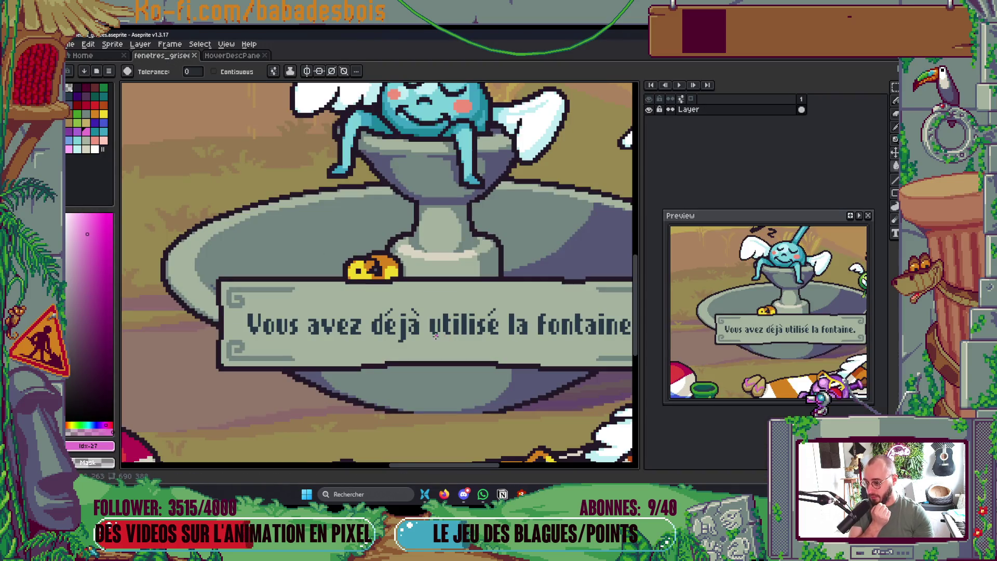
scroll(435, 337, "up", 1)
scroll(434, 338, "up", 1)
key("i")
left_click(379, 305)
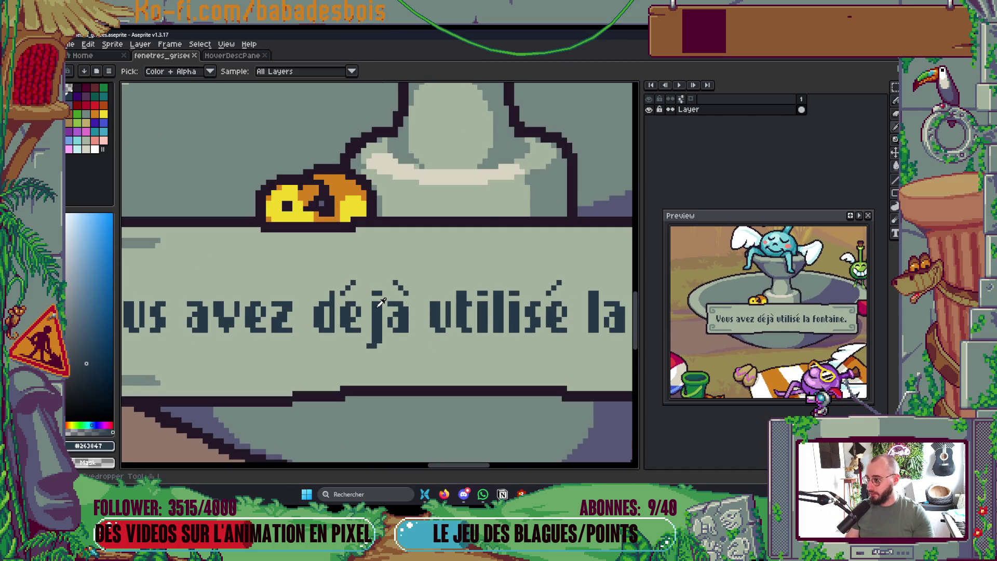
scroll(381, 303, "down", 3)
scroll(381, 305, "up", 3)
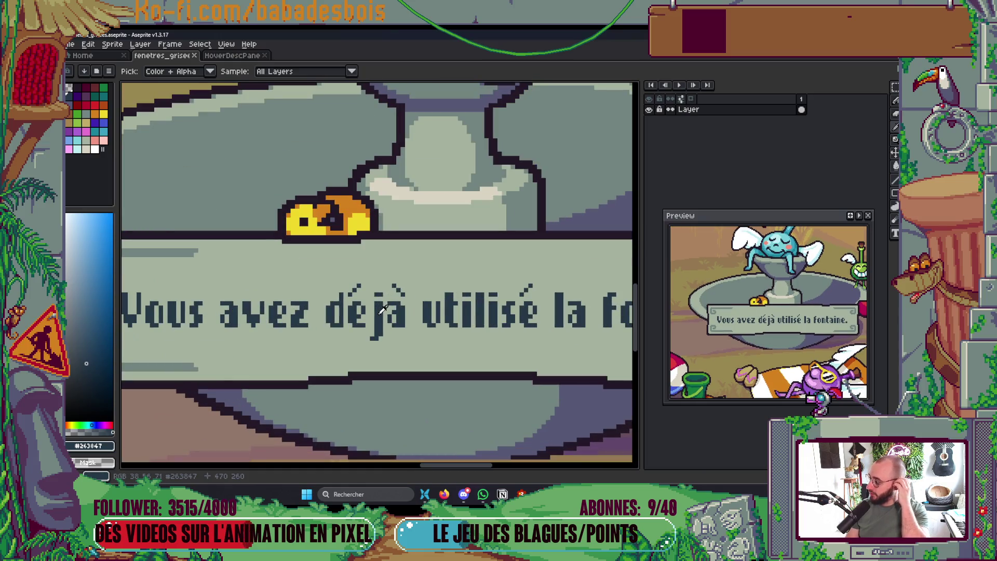
key("alt+Tab")
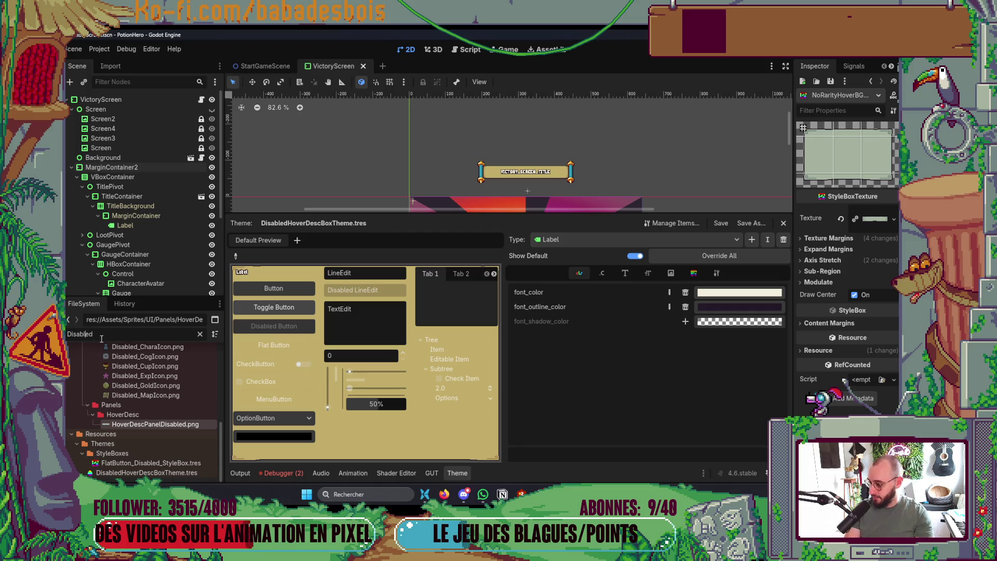
Rename the misspelled stylebox file to DisabledHoverPanelStyleBox.tres.
right_click(144, 390)
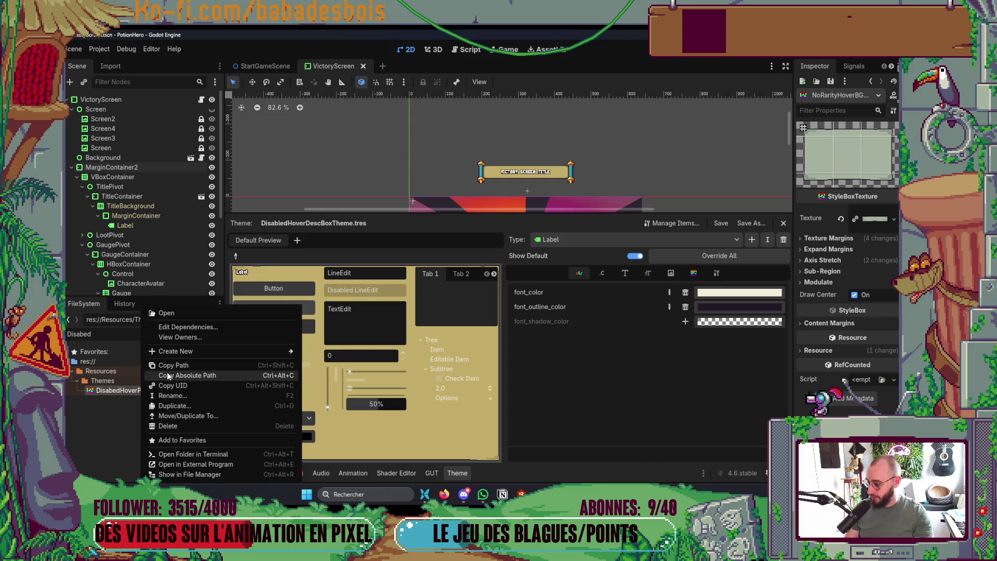
left_click(185, 397)
left_click(115, 391)
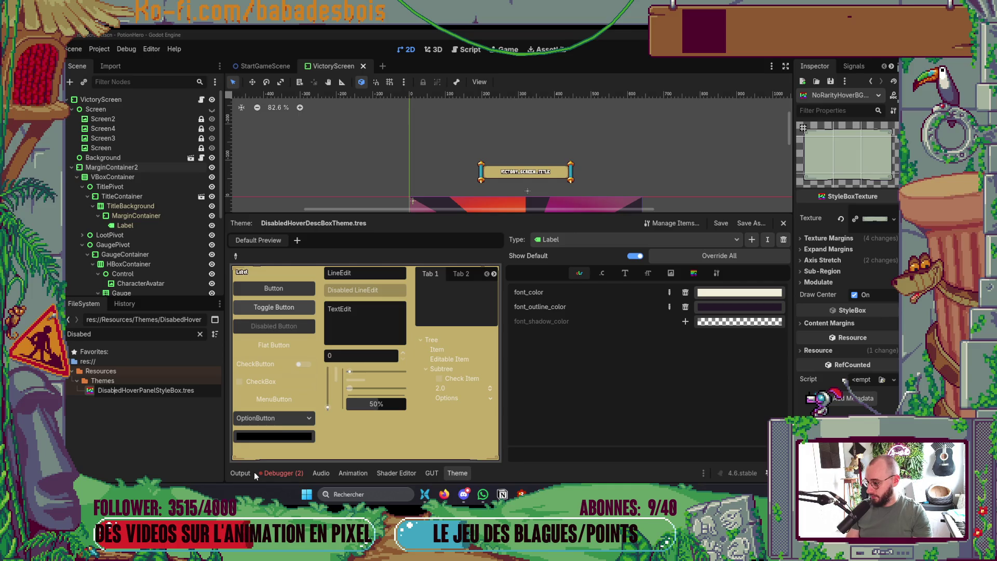
key("Return")
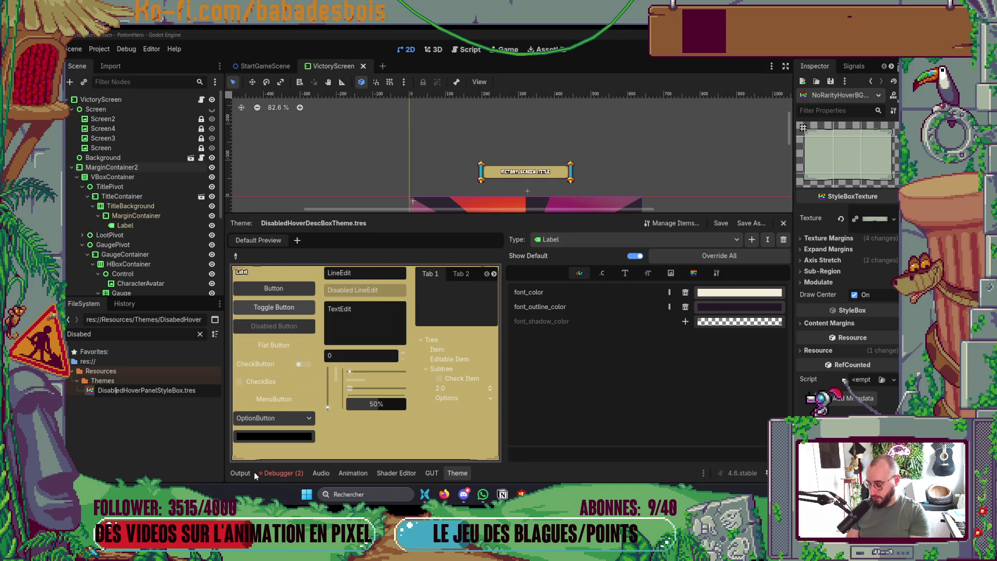
Open the Label font_color picker, then copy hex 263847 from Aseprite's colour popup.
left_click(754, 292)
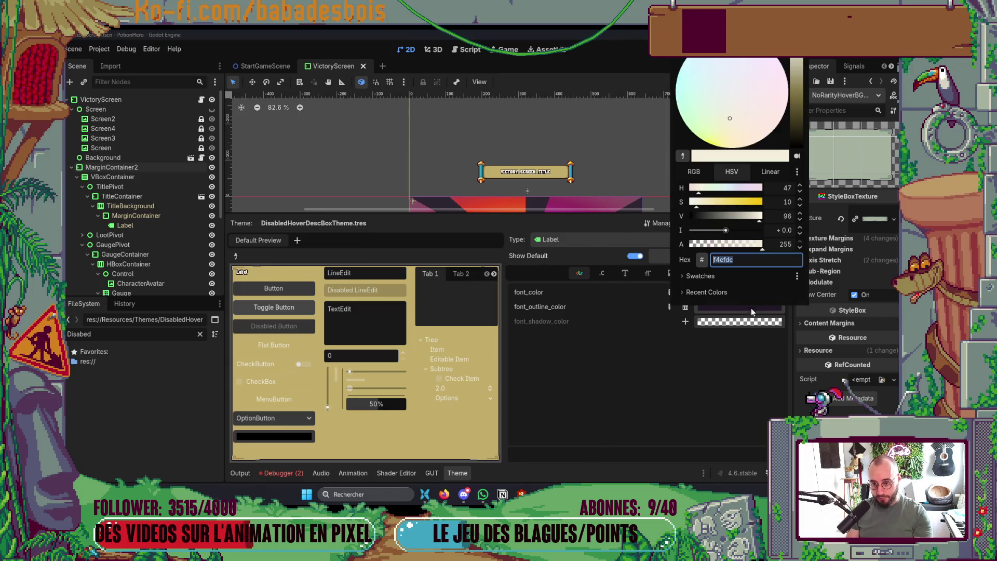
left_click(688, 294)
left_click(687, 277)
key("alt+Tab")
key("alt+Tab")
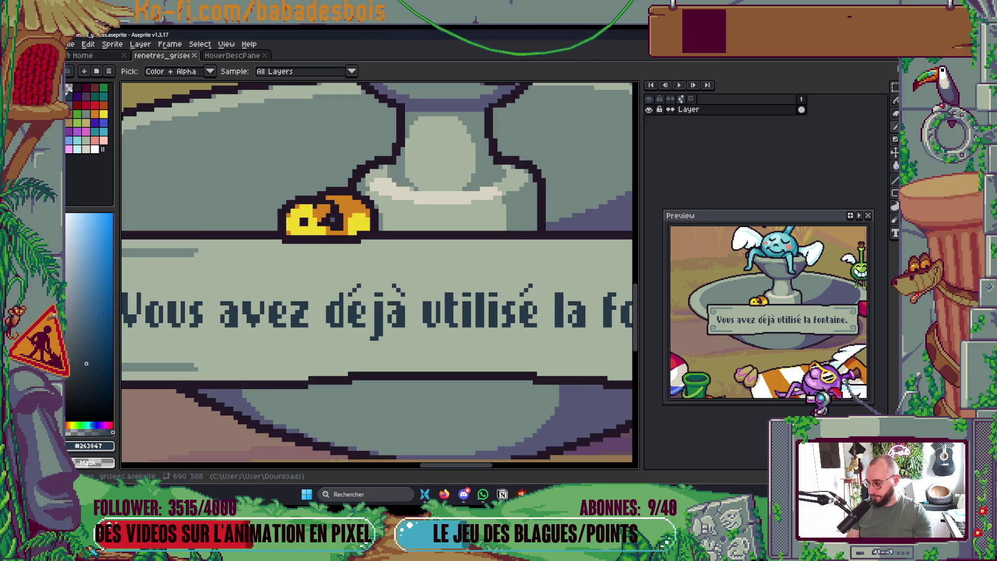
left_click(88, 446)
double_click(216, 374)
key("ctrl+c")
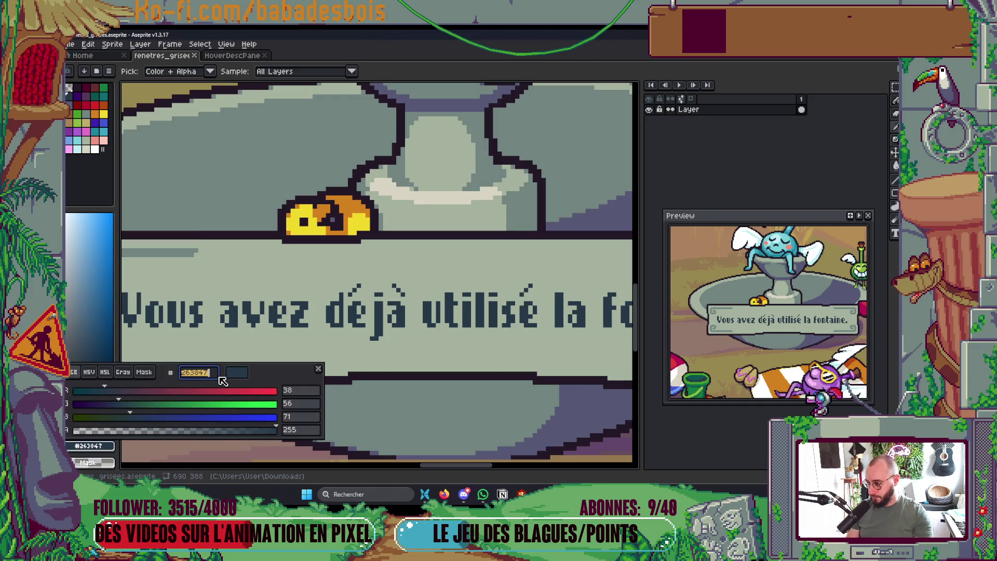
key("alt+Tab")
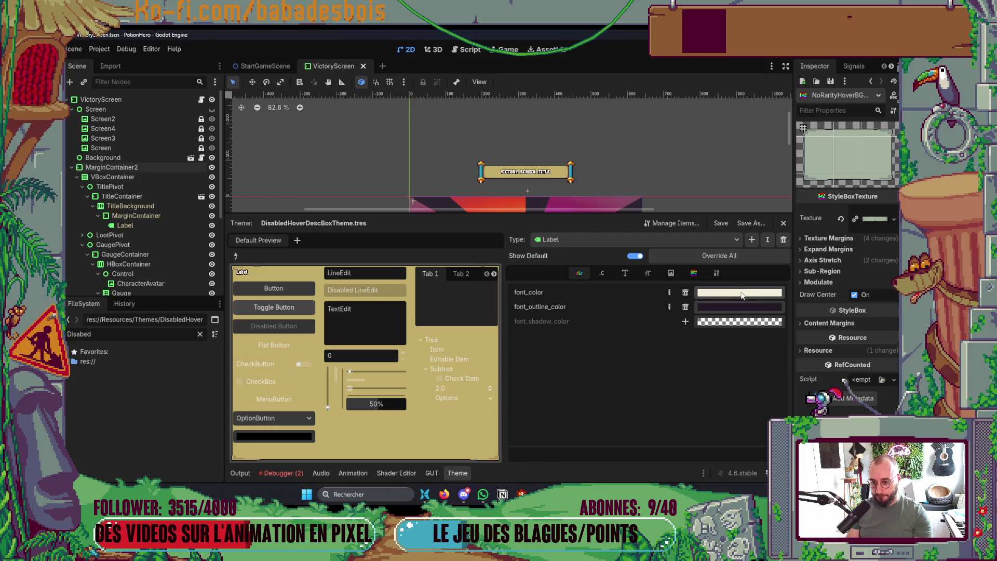
Paste 263847 as the Label font_color, then collapse the Theme editor to the scene.
left_click(743, 295)
key("ctrl+v")
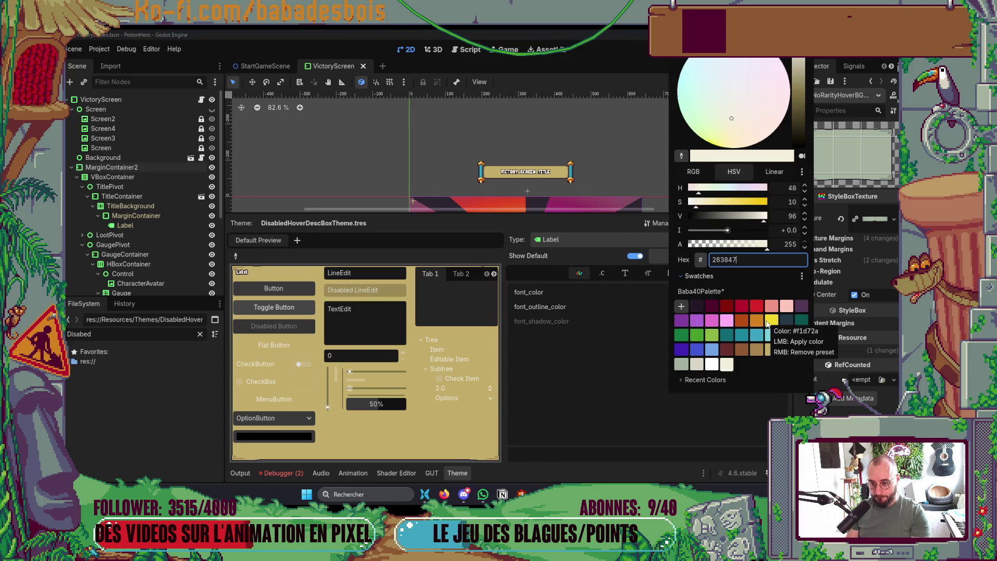
key("Return")
left_click(740, 292)
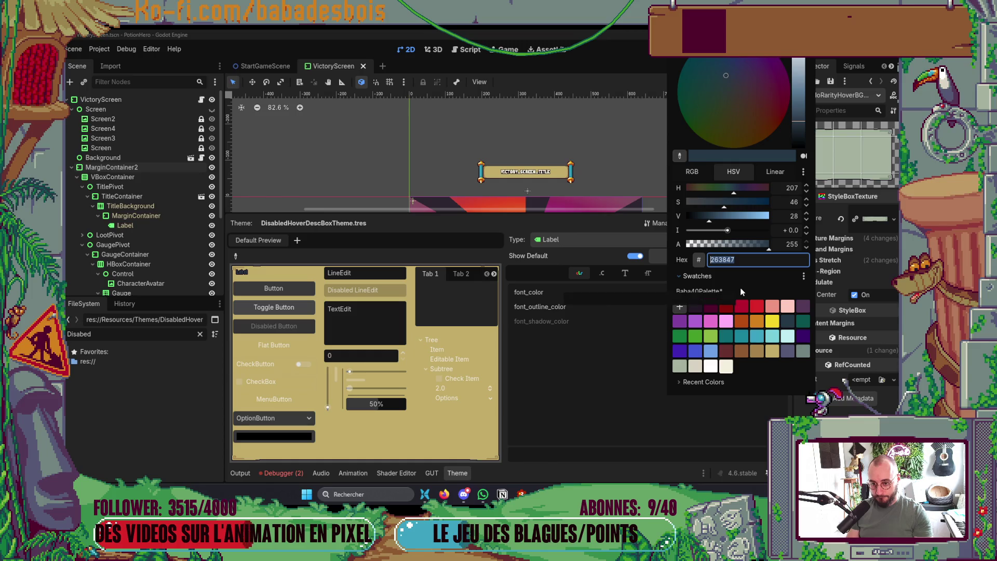
left_click(721, 260)
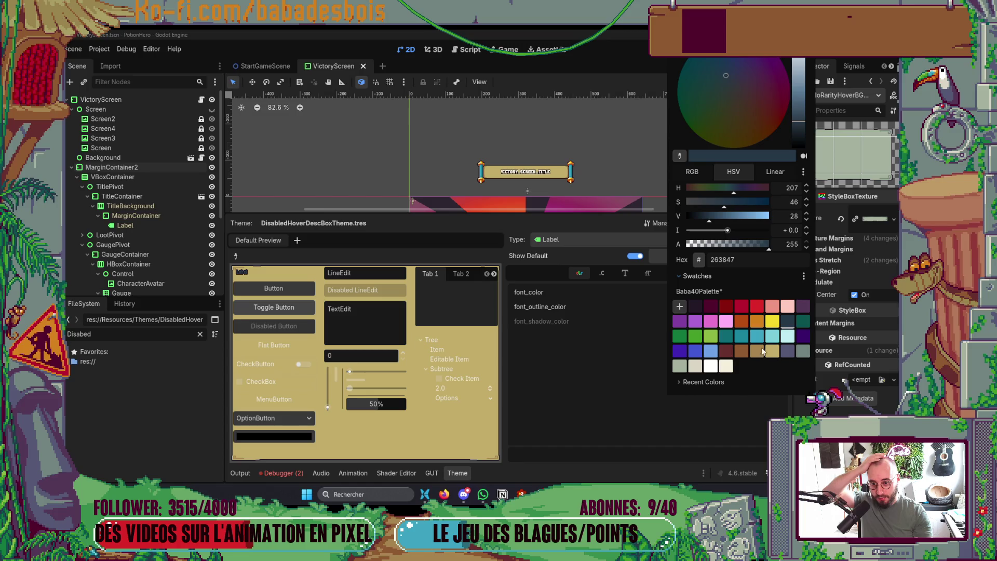
left_click(668, 440)
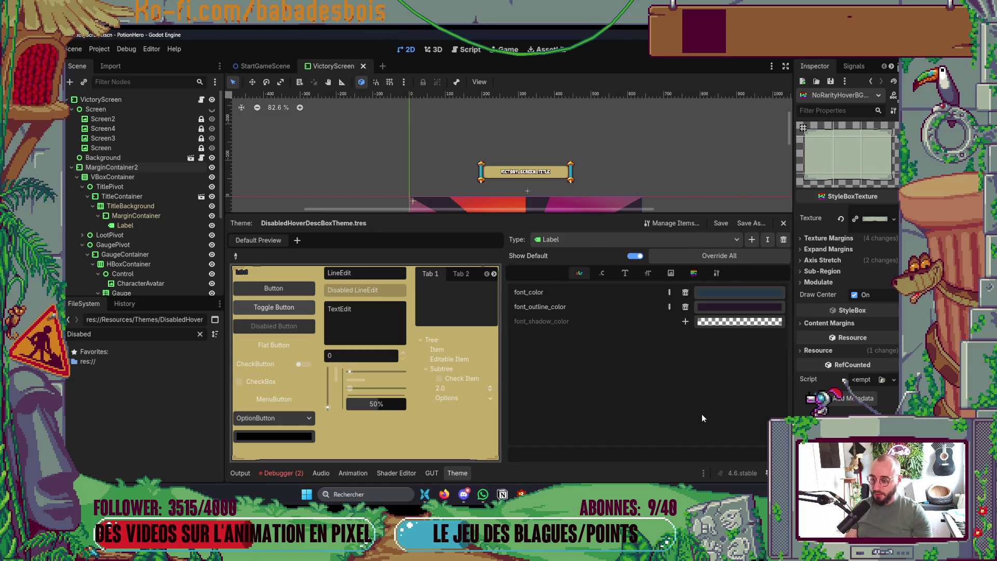
left_click(456, 474)
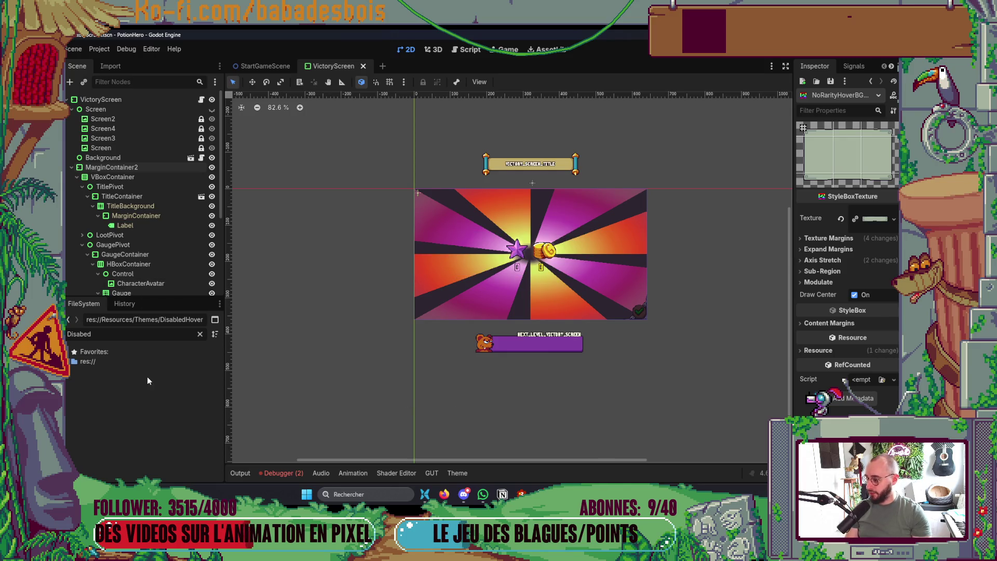
Set the RichTextLabel default_color to the 263847 dark blue swatch from Baba40Palette.
left_click(458, 474)
left_click(597, 240)
left_click(581, 272)
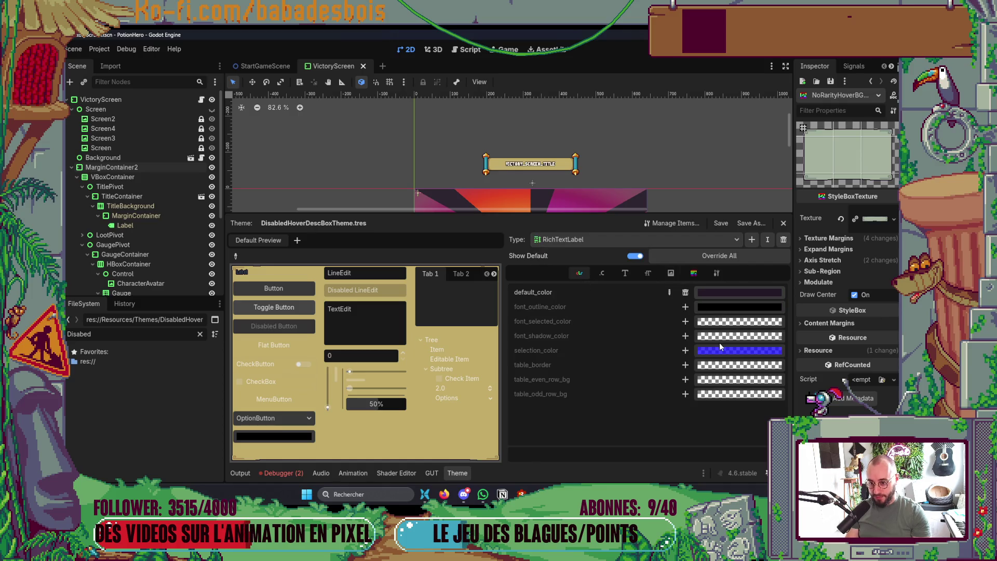
left_click(720, 298)
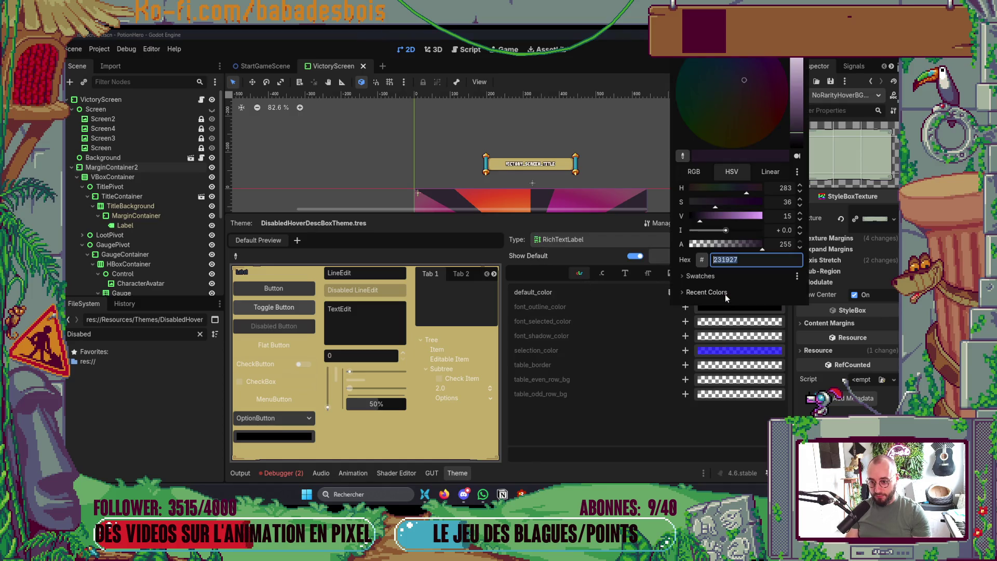
left_click(724, 294)
left_click(797, 323)
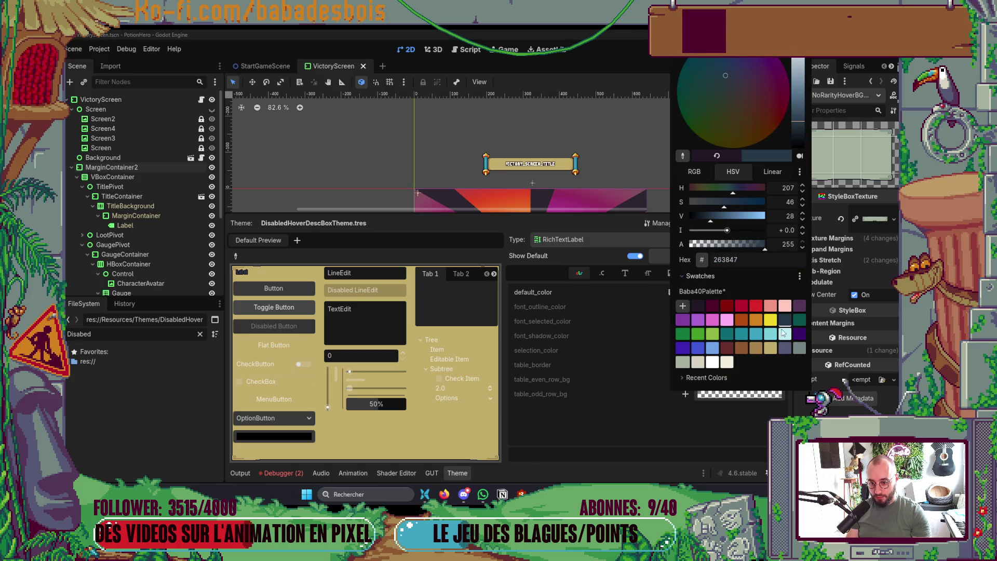
left_click(679, 450)
left_click(456, 474)
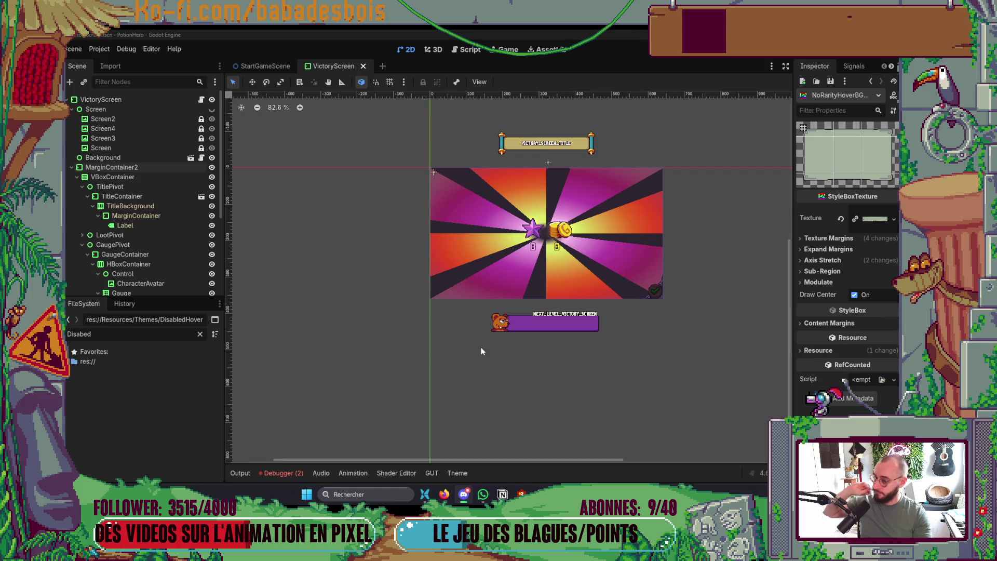
scroll(544, 325, "up", 4)
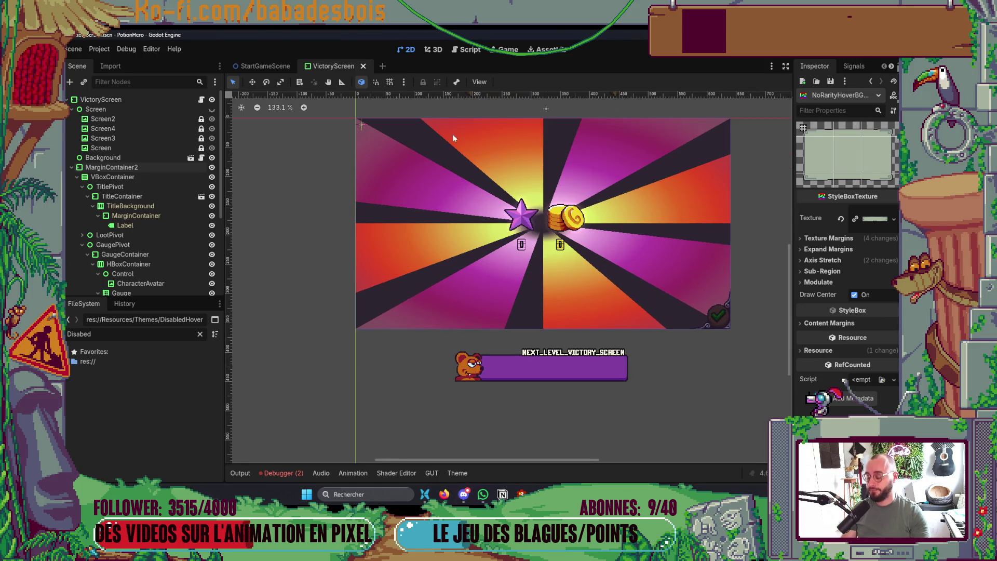
Launch the debug run, confirm the hero and start the Réveil de l'ours adventure.
key("F6")
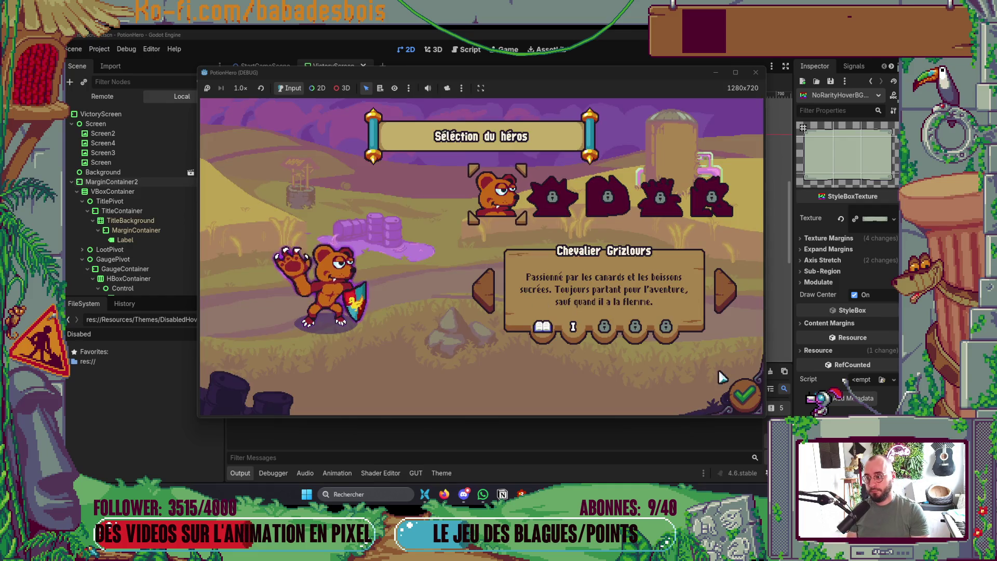
left_click(743, 394)
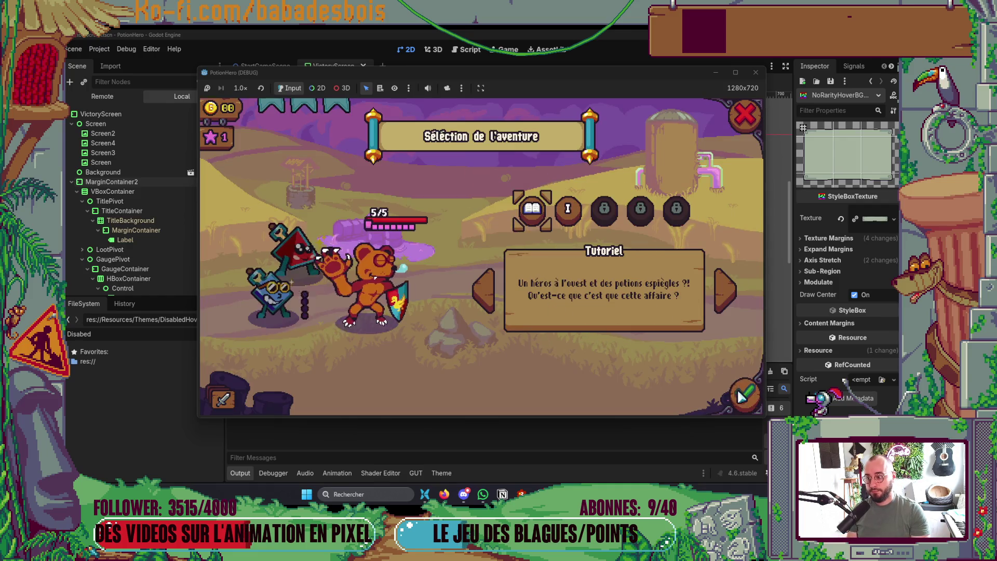
left_click(569, 213)
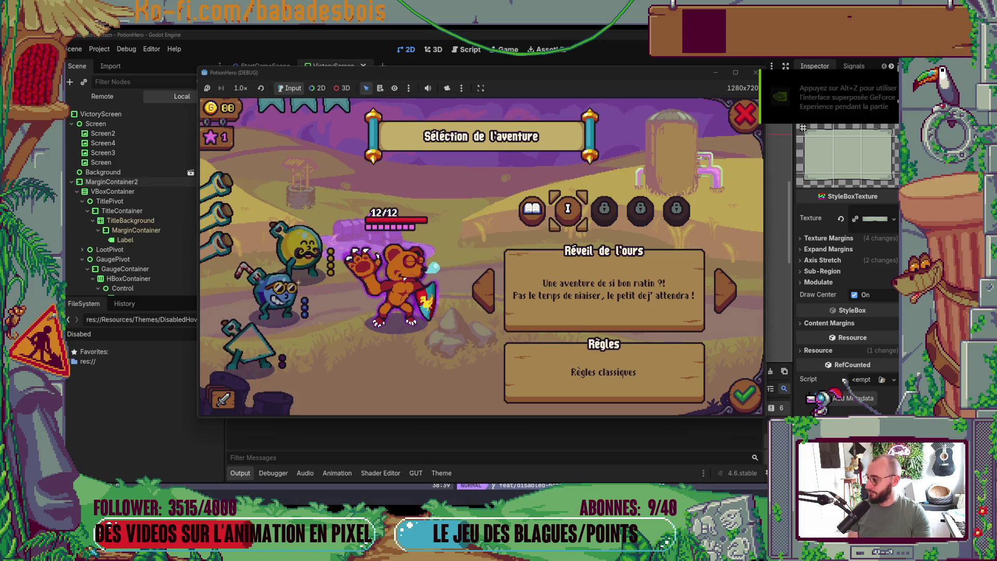
left_click(734, 400)
Get through the tutorial, close the Ferme malfamée map, check the Lichettes descriptions, then stop the run.
left_click(612, 370)
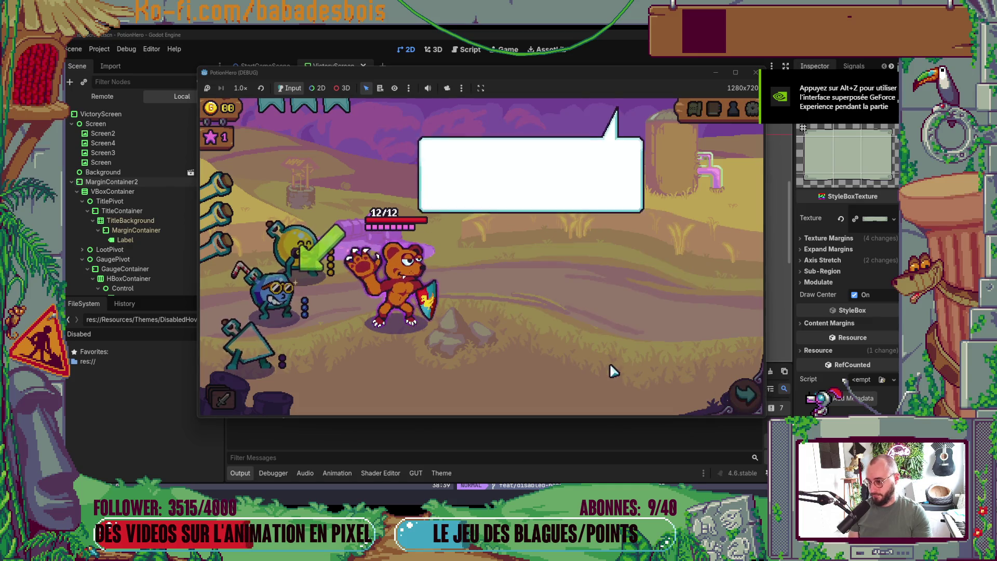
left_click(612, 370)
left_click(609, 369)
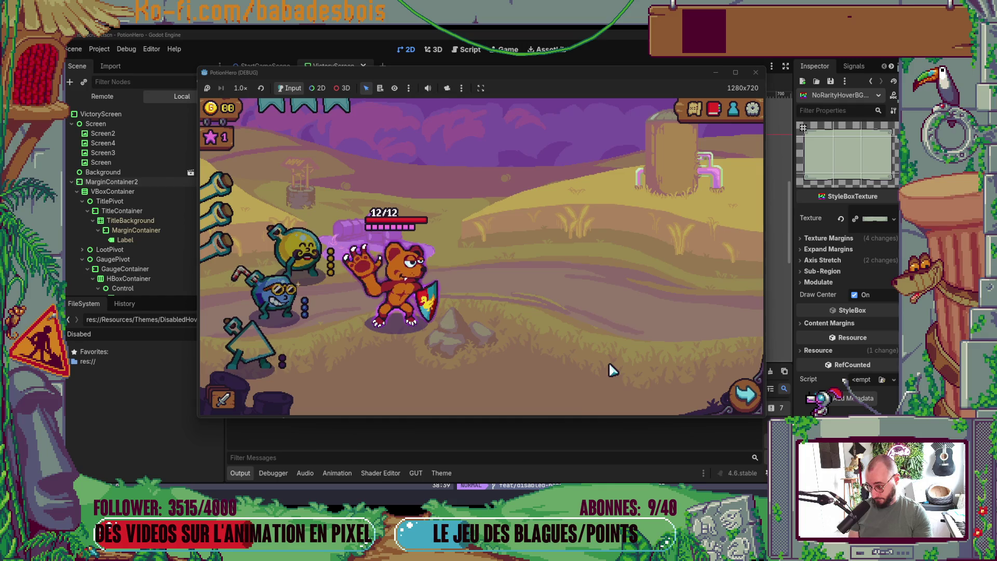
left_click(748, 395)
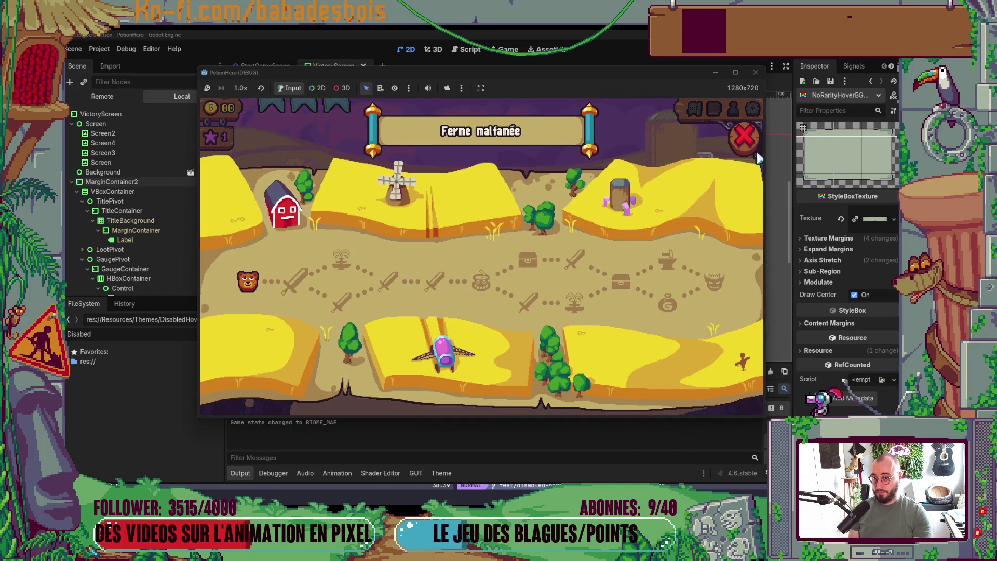
left_click(743, 138)
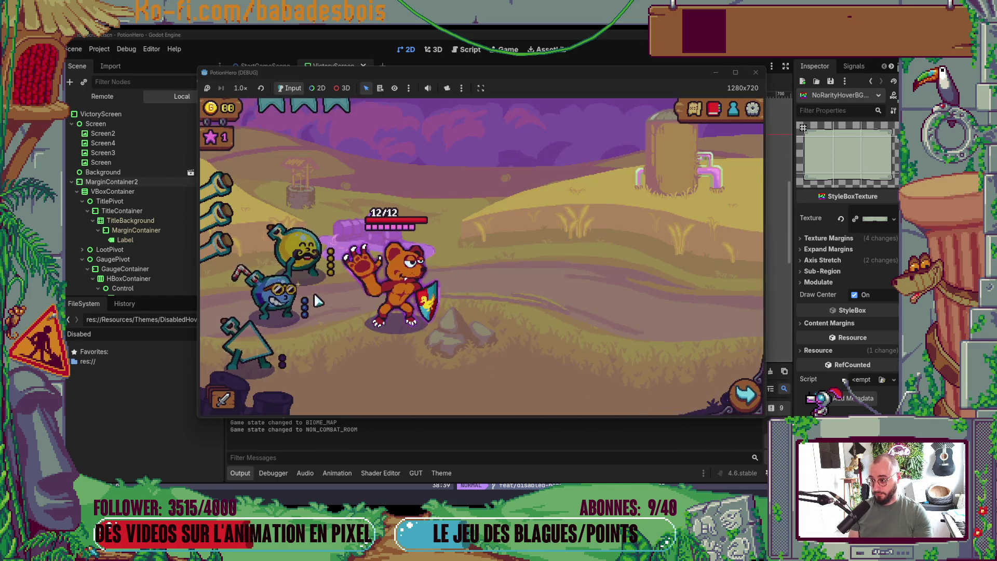
mouse_move(280, 304)
mouse_move(309, 253)
mouse_move(332, 280)
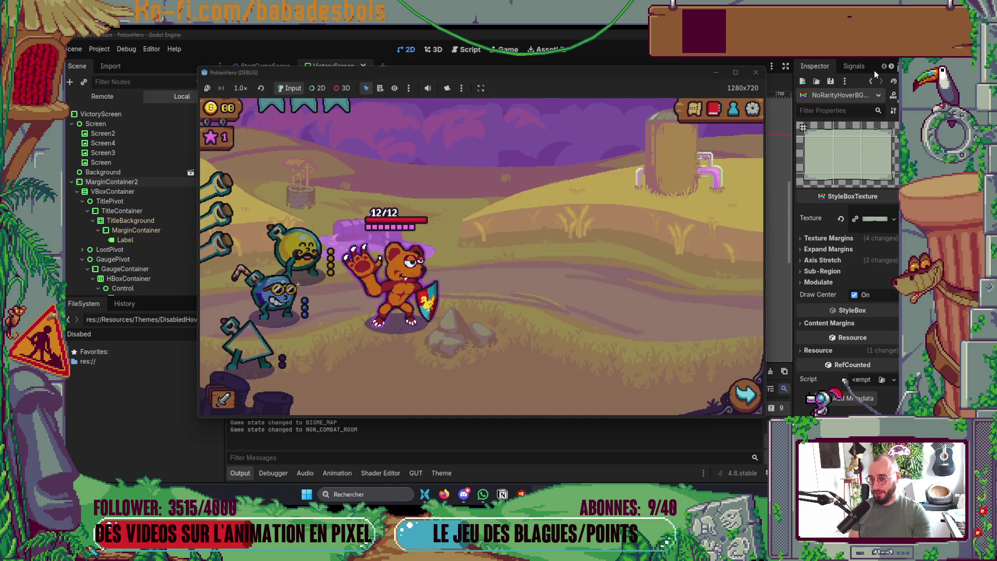
left_click(755, 73)
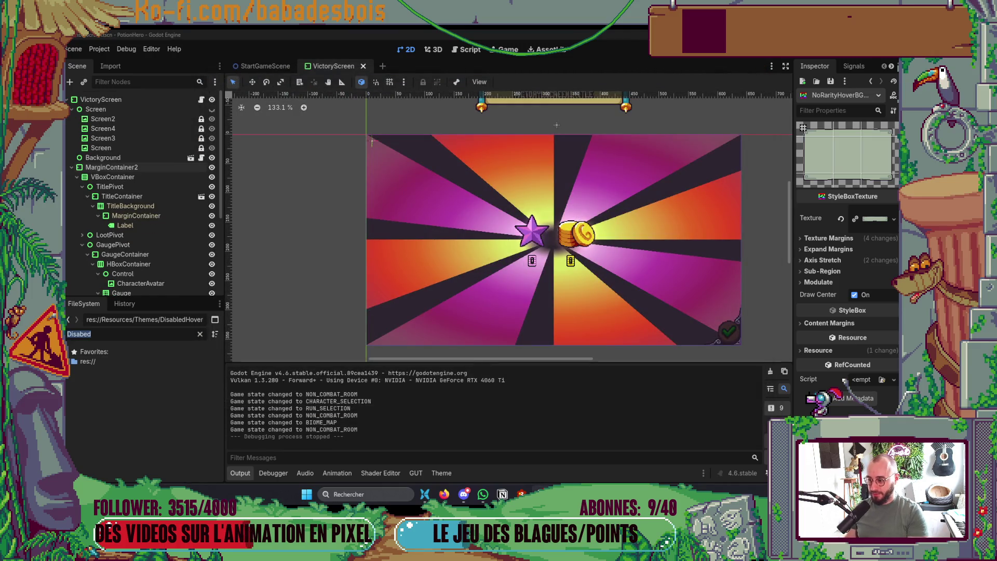
Open HoverDescBoxTheme.tres in the theme editor on its style box settings.
key("BackSpace")
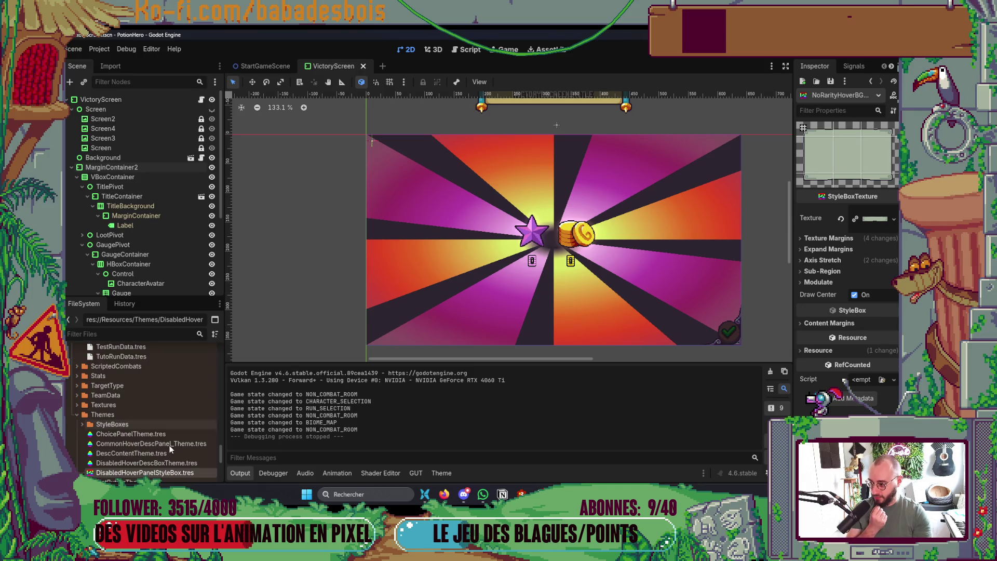
scroll(168, 447, "down", 2)
scroll(164, 447, "down", 2)
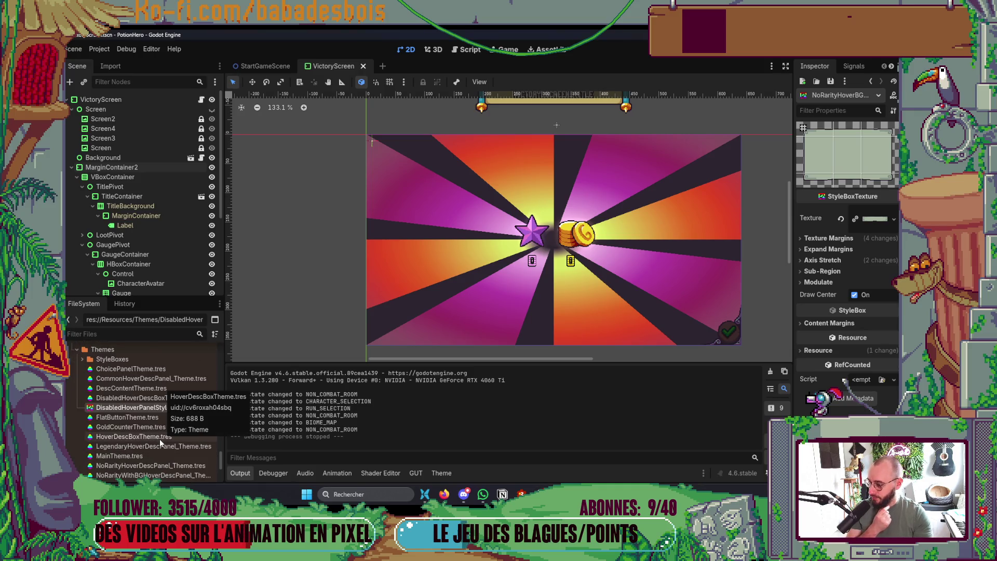
scroll(156, 426, "down", 1)
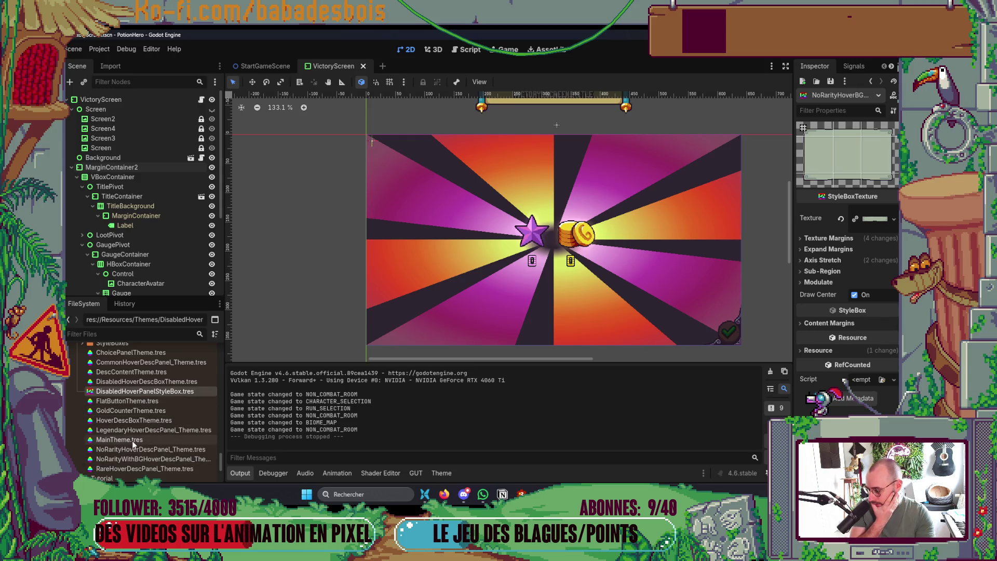
left_click(133, 421)
double_click(133, 421)
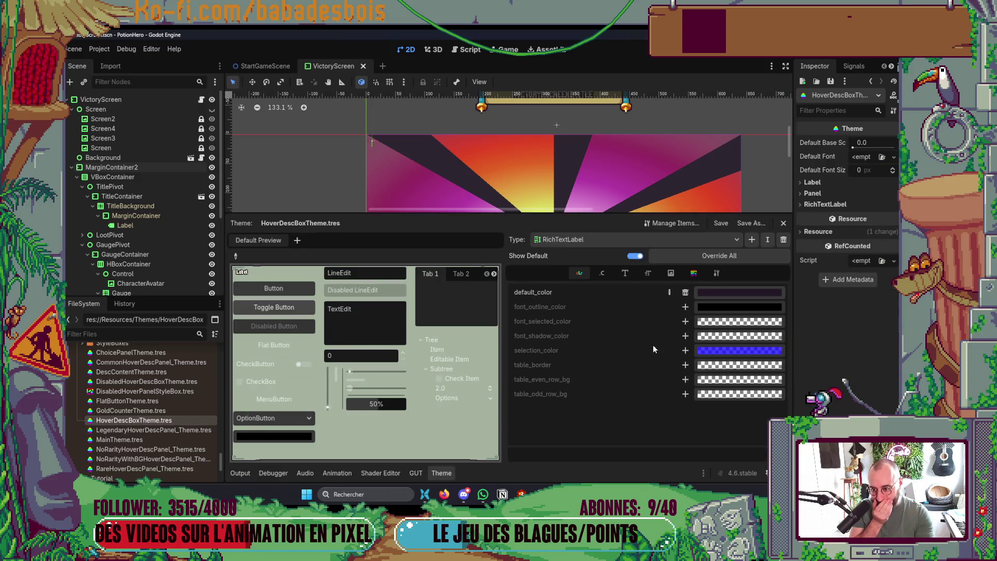
left_click(693, 275)
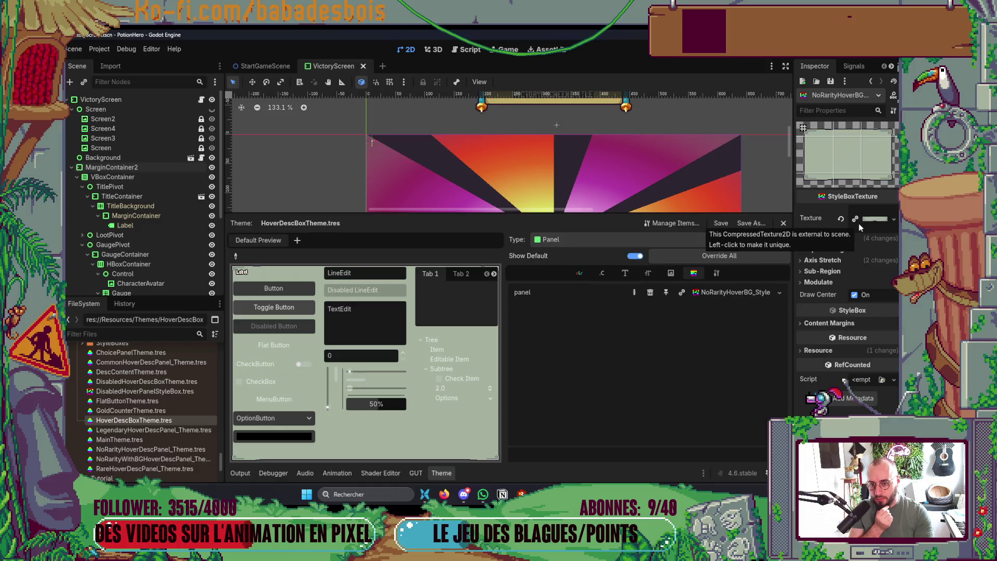
Filter files for 'Hover' and assign HoverDescPanelNoRarity.png as the style box texture.
scroll(145, 407, "up", 3)
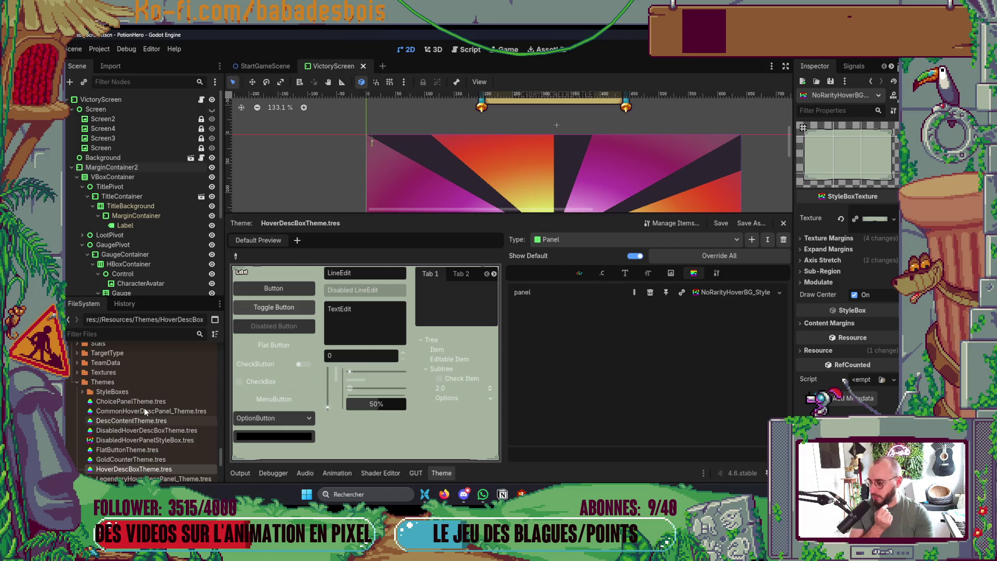
left_click(140, 335)
type("HoverD")
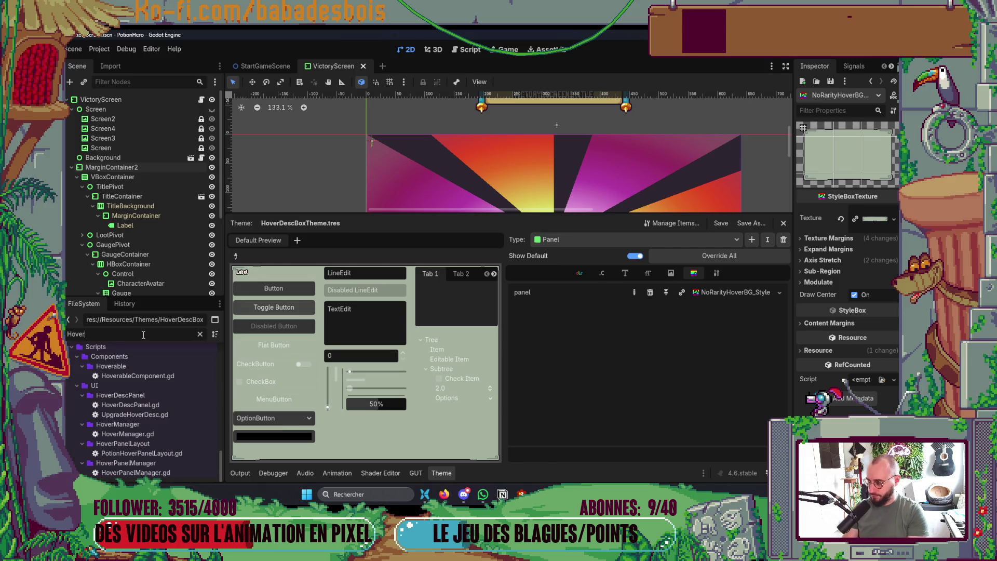
key("BackSpace")
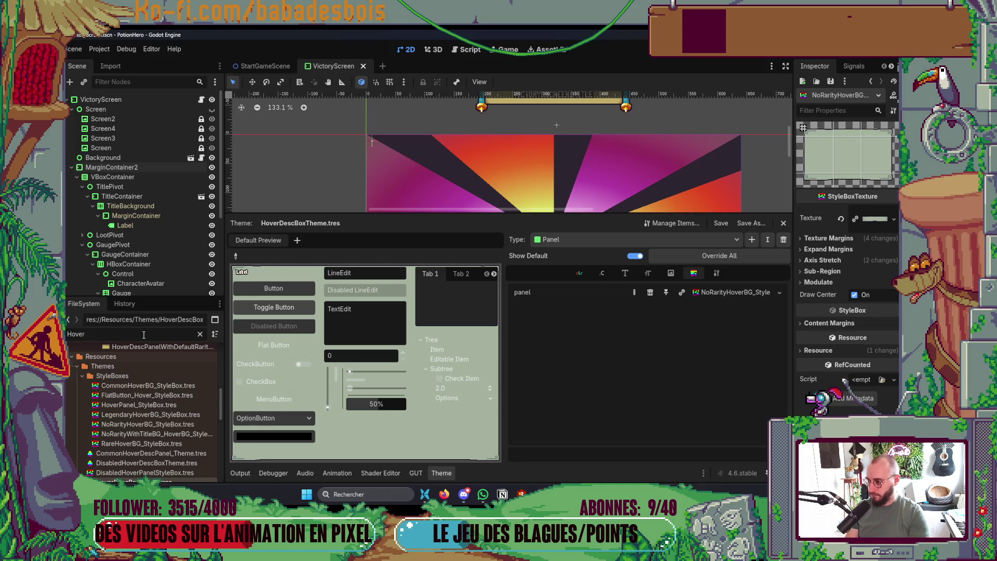
scroll(155, 407, "down", 5)
scroll(156, 409, "up", 3)
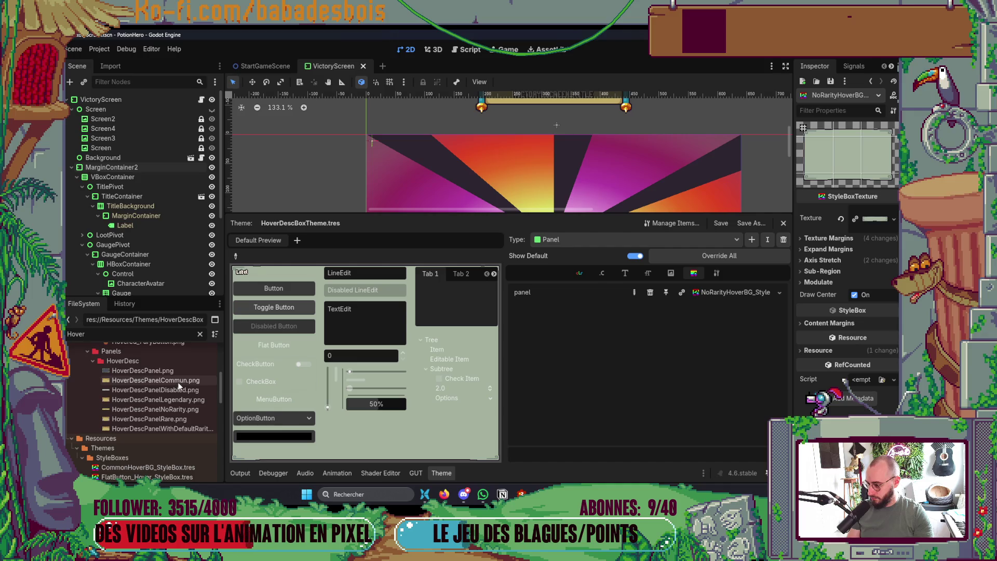
mouse_move(178, 385)
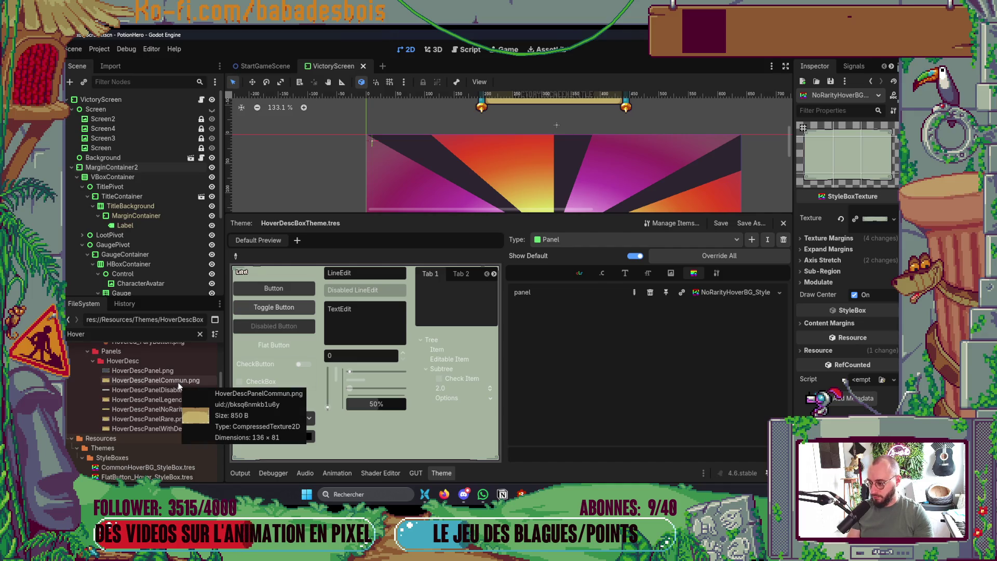
mouse_move(171, 408)
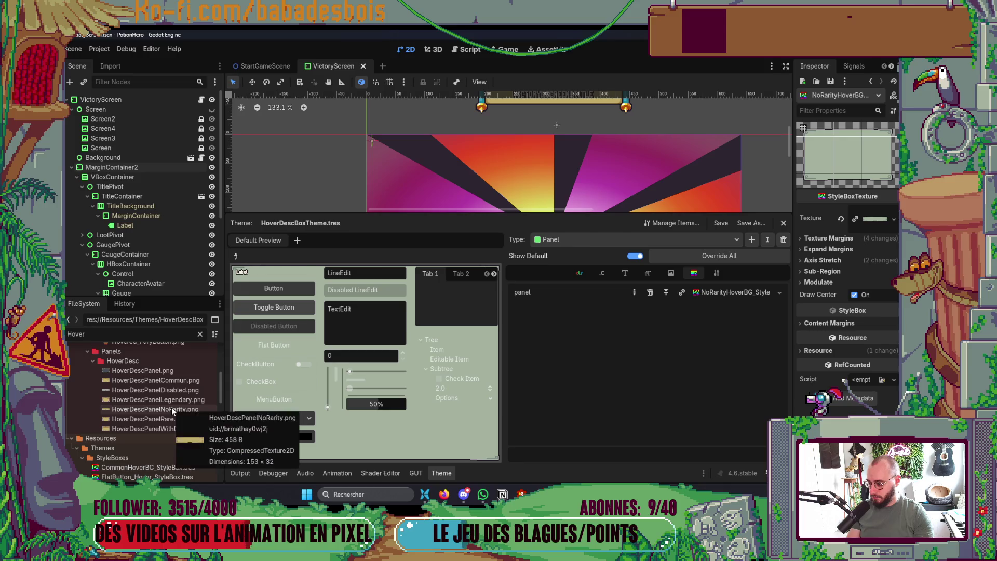
mouse_move(172, 408)
left_mouse_down()
mouse_move(803, 286)
mouse_move(883, 186)
mouse_move(883, 218)
left_mouse_up()
Run the game, confirm Chevalier Grizlours, select Réveil de l'ours, then stop it with F8.
key("F5")
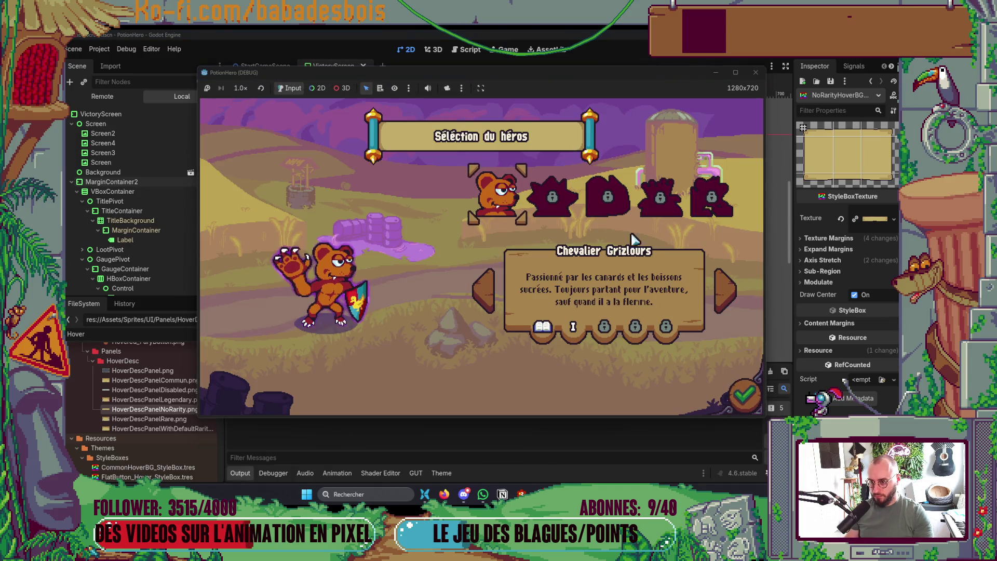
left_click(745, 396)
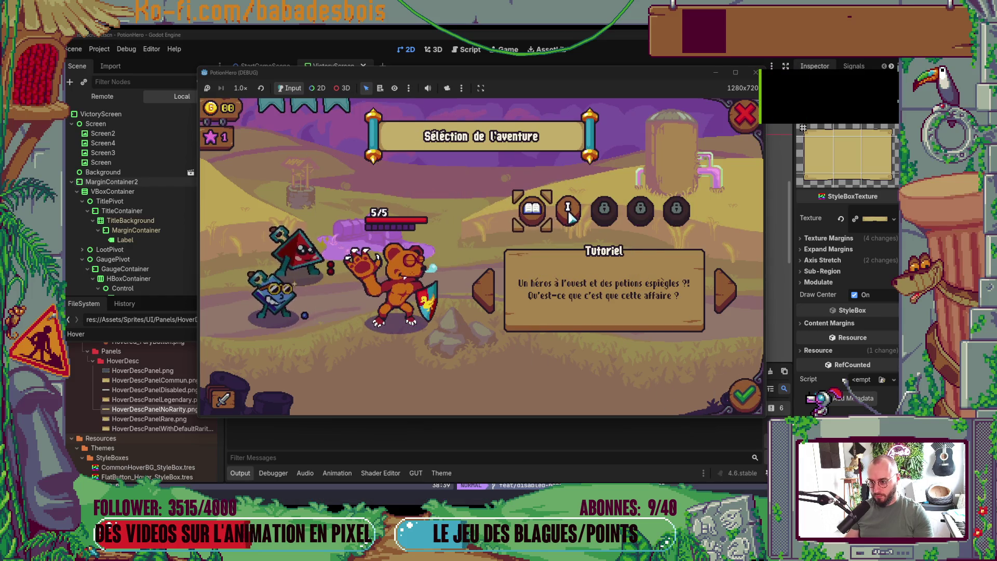
key("Right")
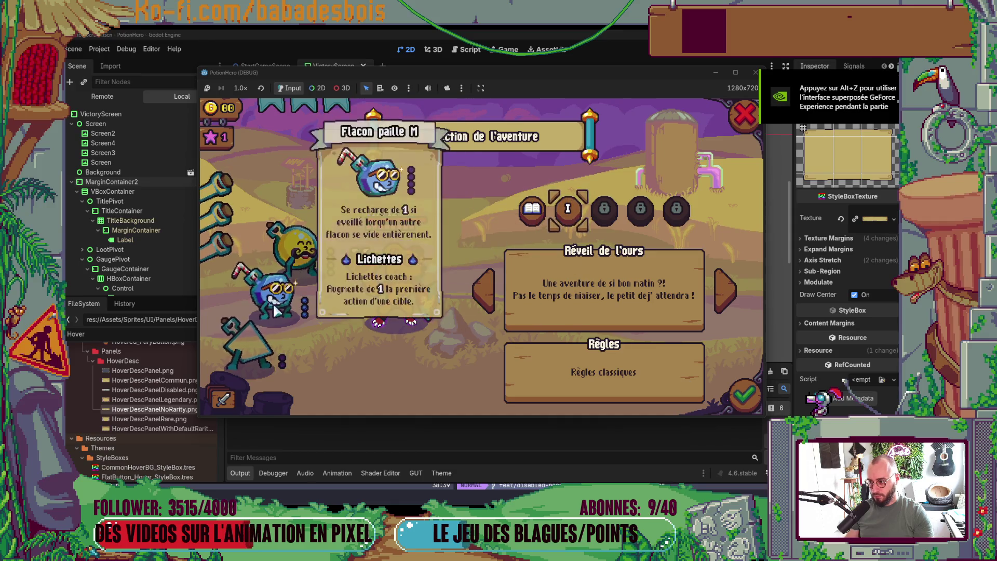
mouse_move(335, 266)
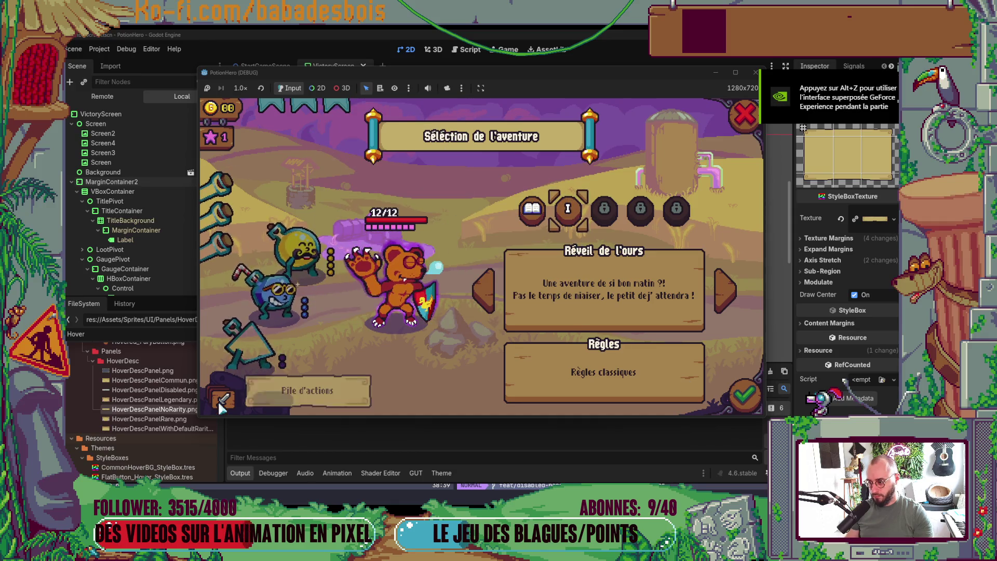
mouse_move(232, 139)
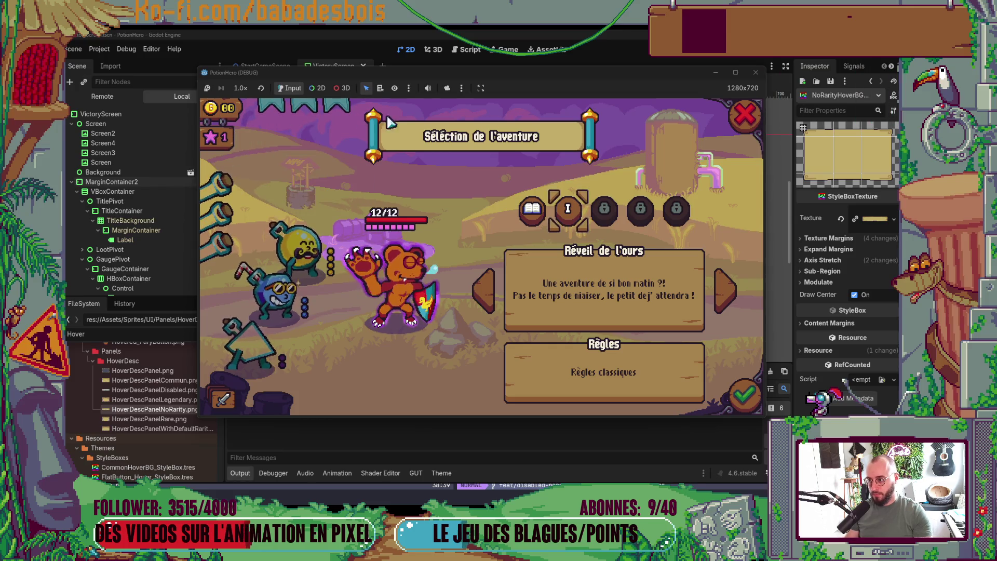
key("F8")
scroll(149, 438, "down", 4)
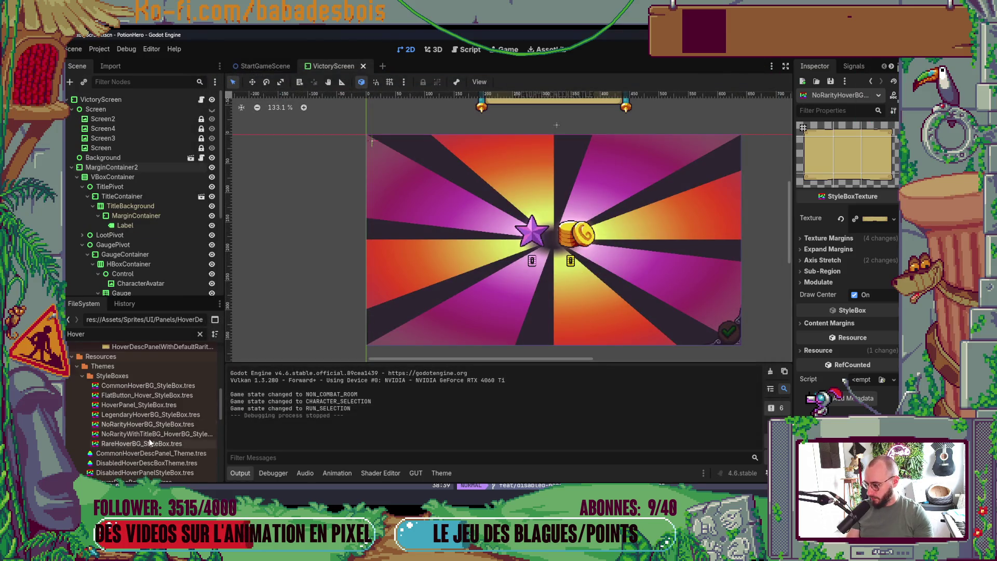
Filter files for 'Disa' and open DisabledHoverPanelStyleBox.tres.
double_click(76, 334)
type("Disa")
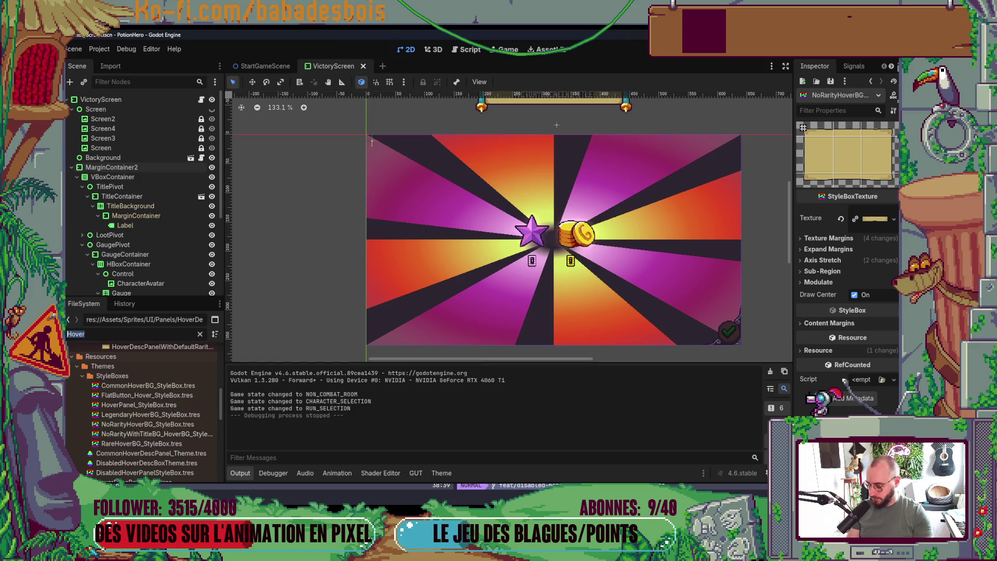
scroll(145, 404, "up", 3)
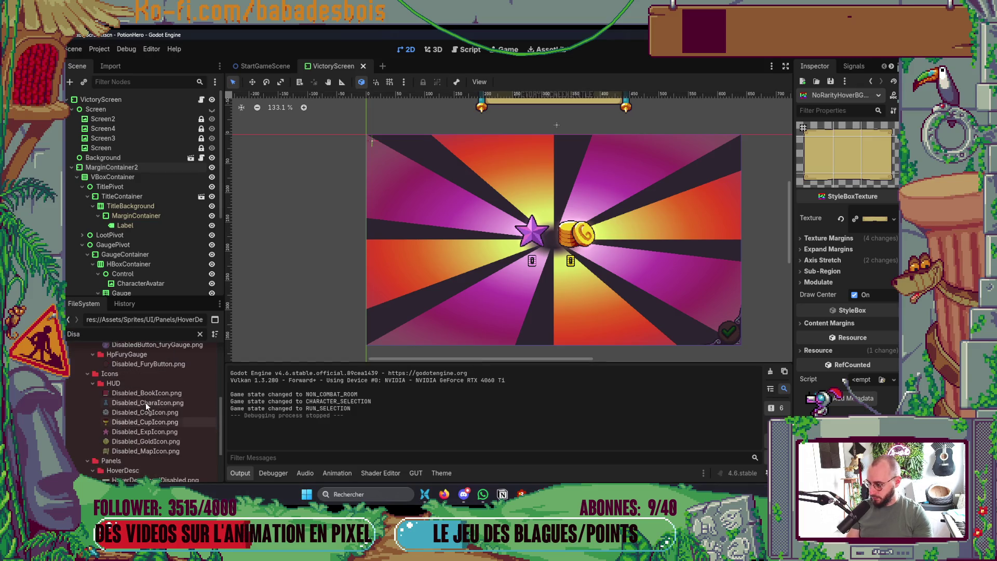
scroll(147, 444, "down", 3)
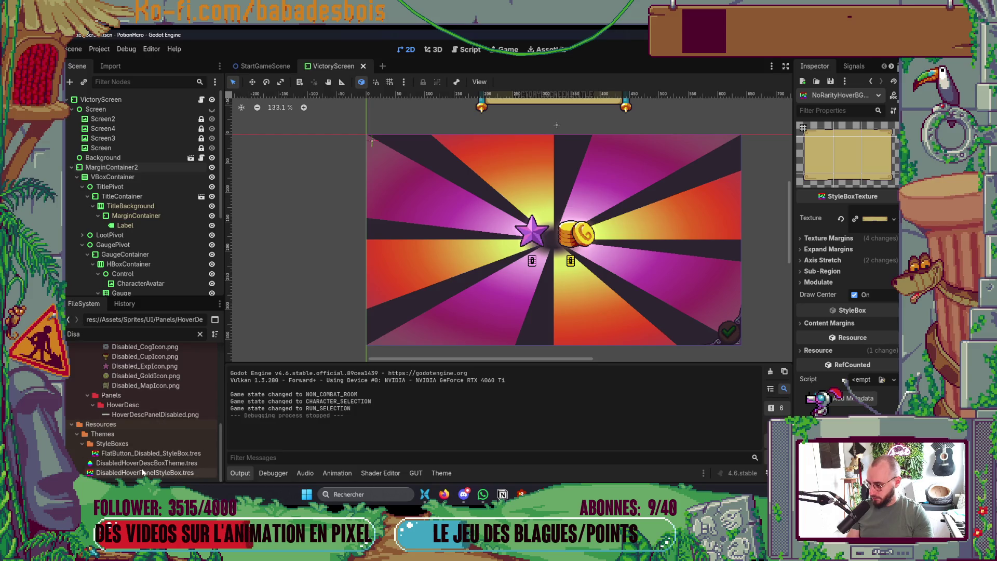
left_click(160, 474)
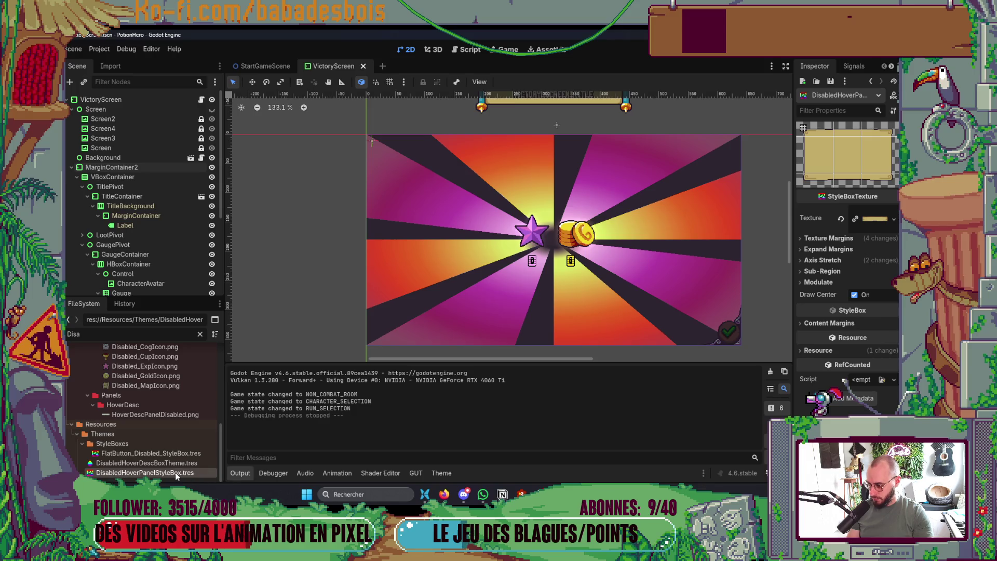
Show the HoverDescBoxTheme.tres theme editor, widen the property panel and open the Type list.
left_click(441, 473)
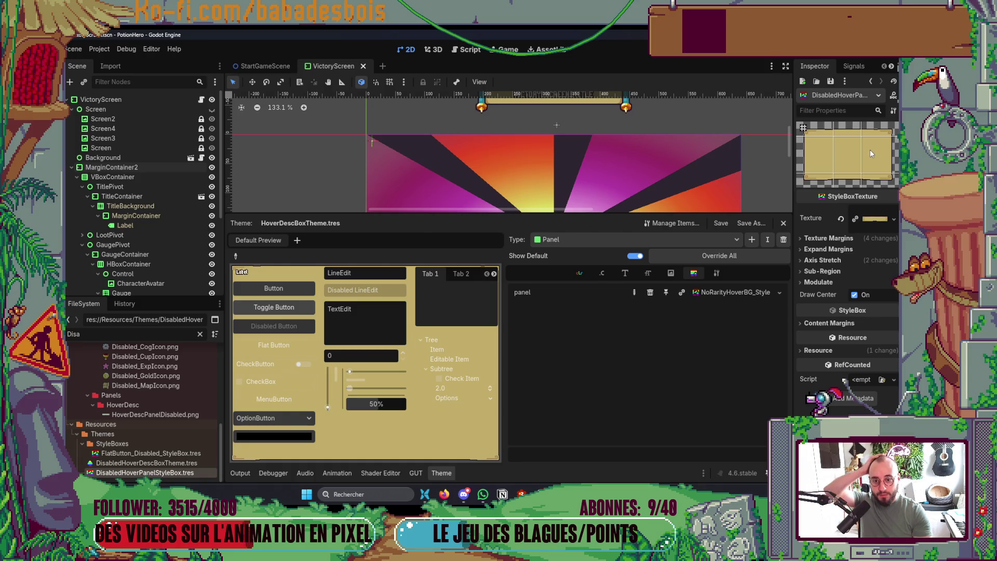
left_click_drag(794, 218, 729, 218)
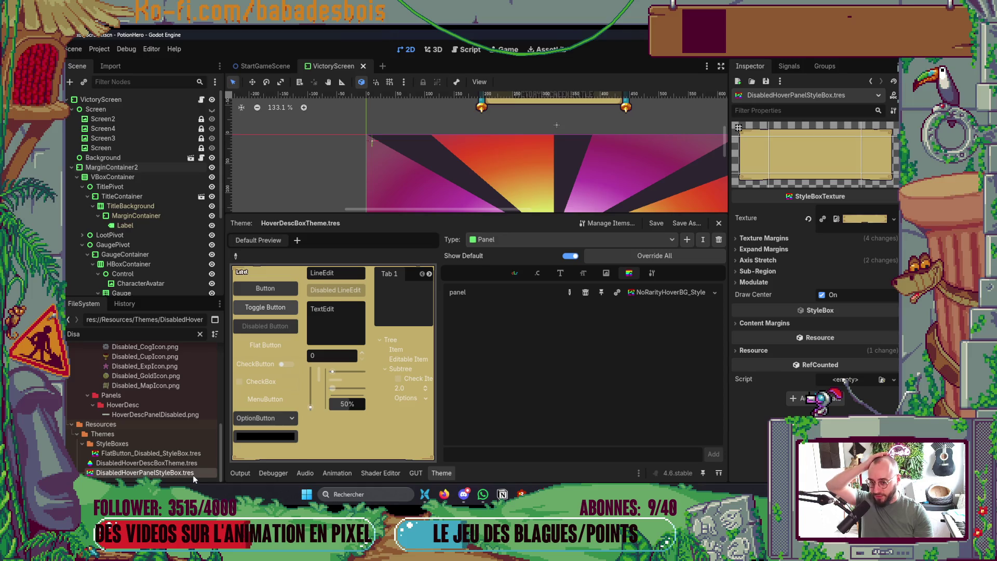
scroll(572, 187, "down", 1)
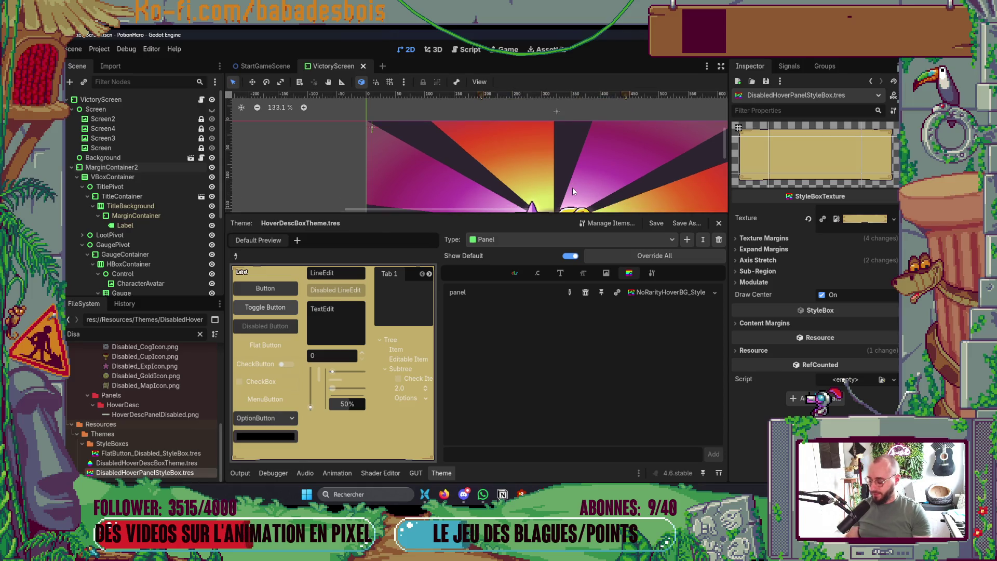
left_click(659, 239)
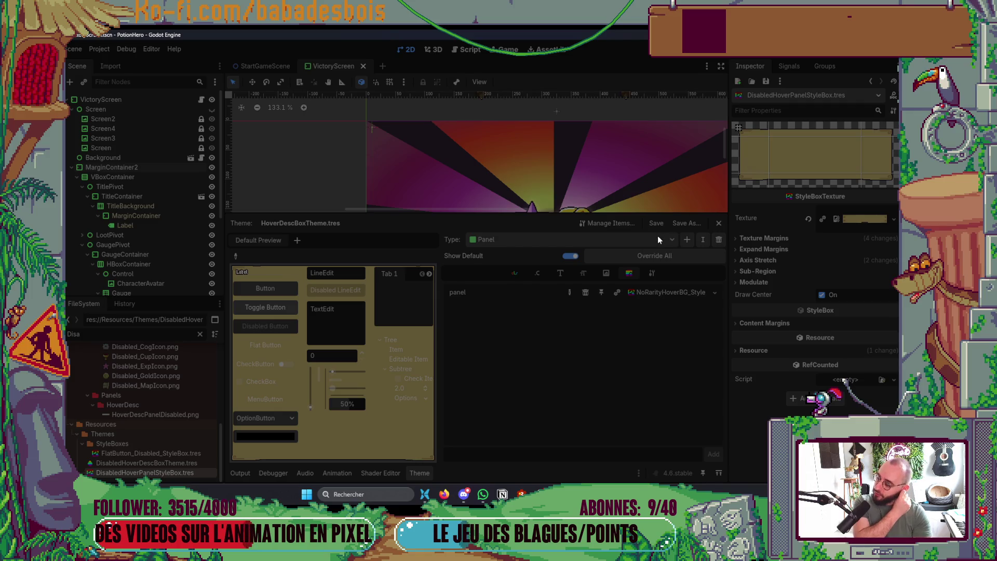
key("alt+Tab")
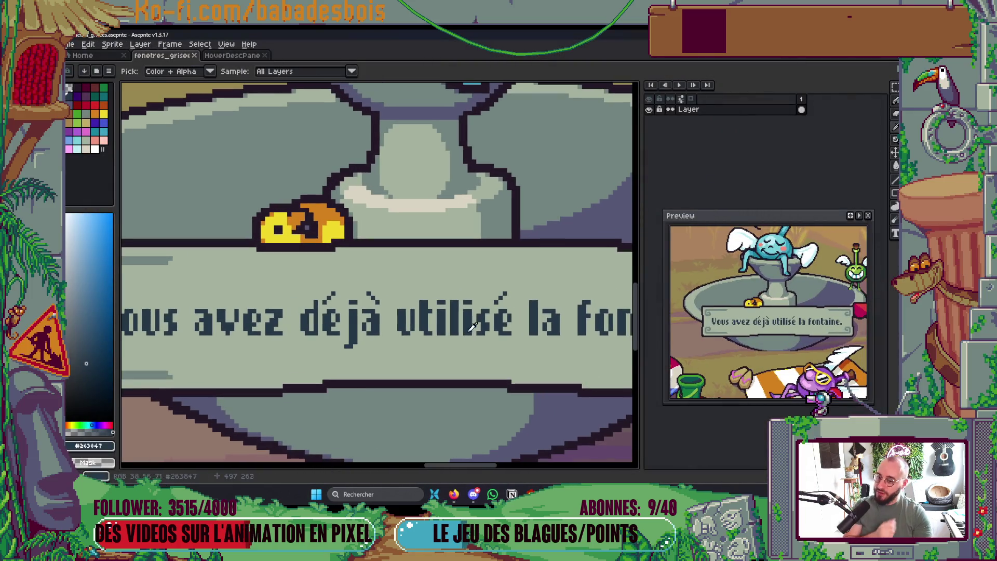
In File Explorer, go to the PotionHero folder and reopen project.godot in Godot.
key("alt+Tab")
left_click(579, 463)
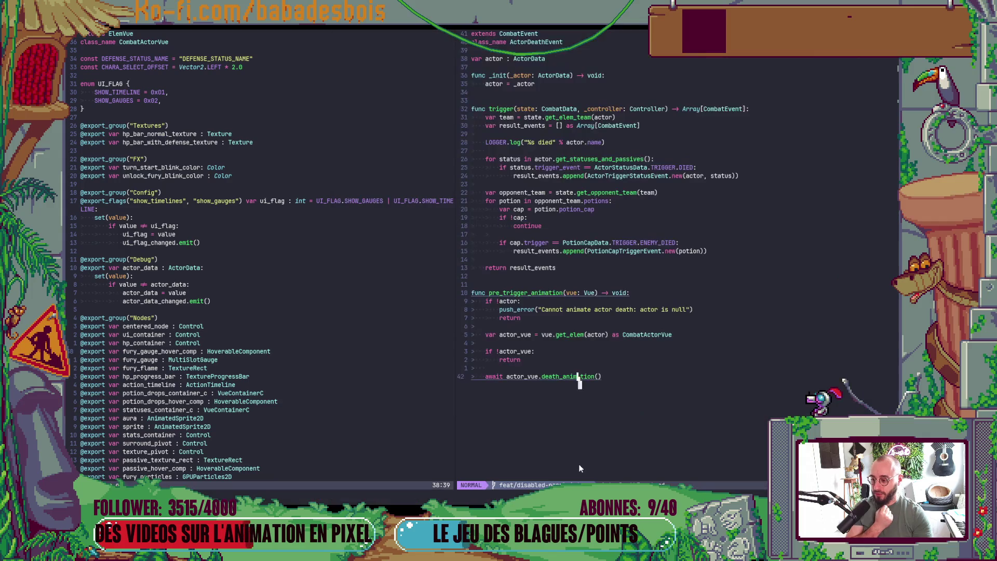
key("alt+Tab")
key("Tab")
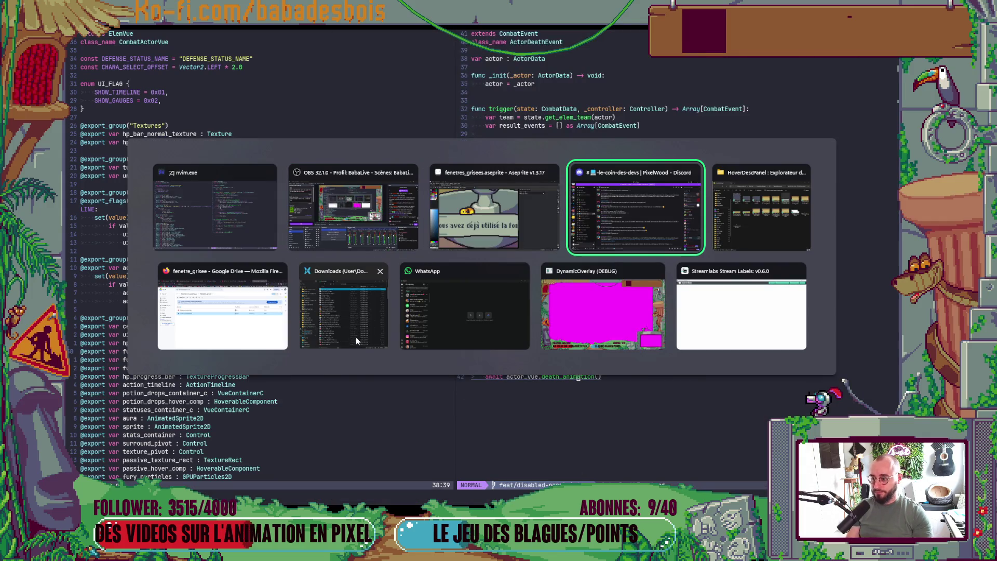
left_click(356, 337)
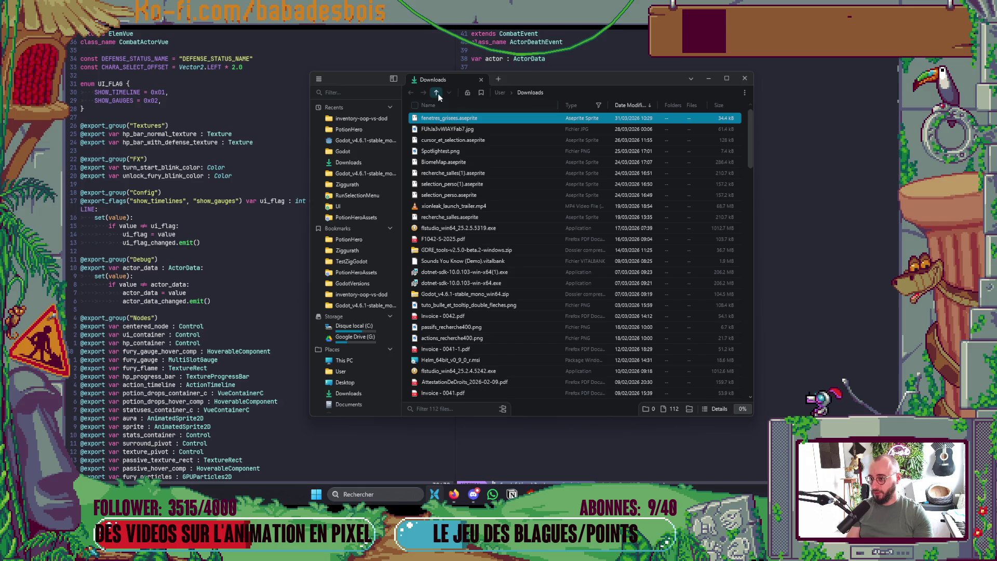
left_click(371, 245)
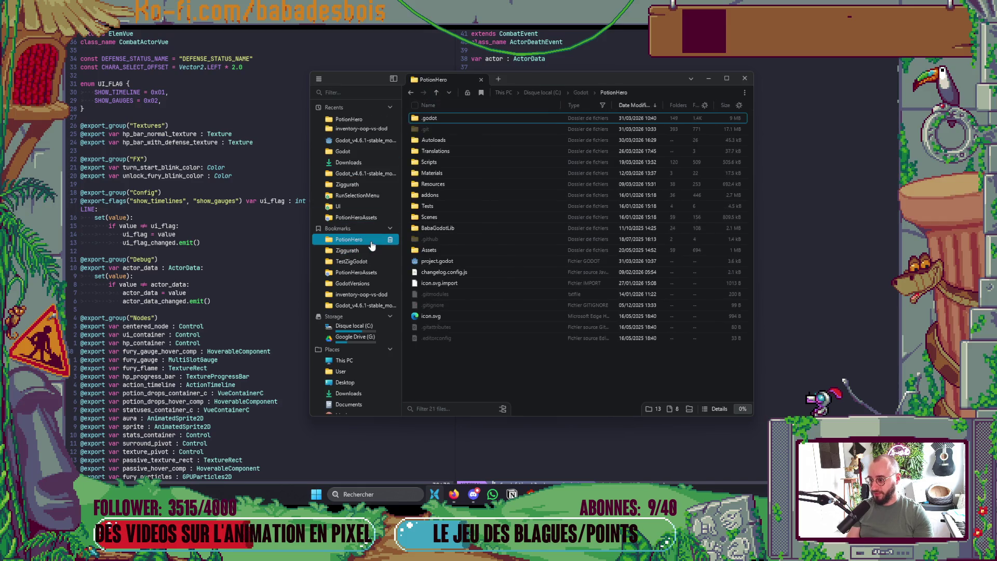
left_click(444, 318)
double_click(447, 262)
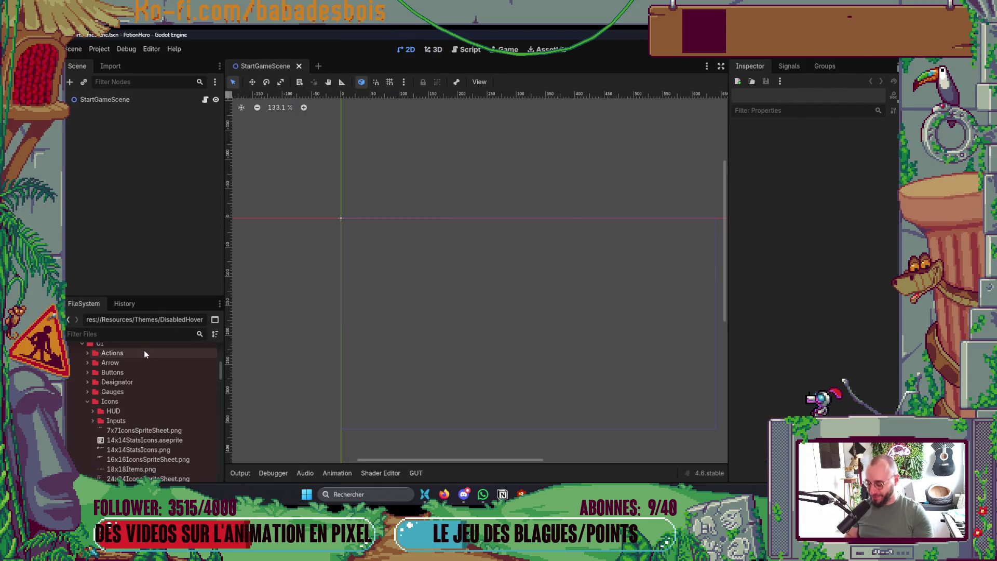
Give DisabledHoverPanelStyleBox the HoverDescPanelDisabled.png texture and save.
type("Hover")
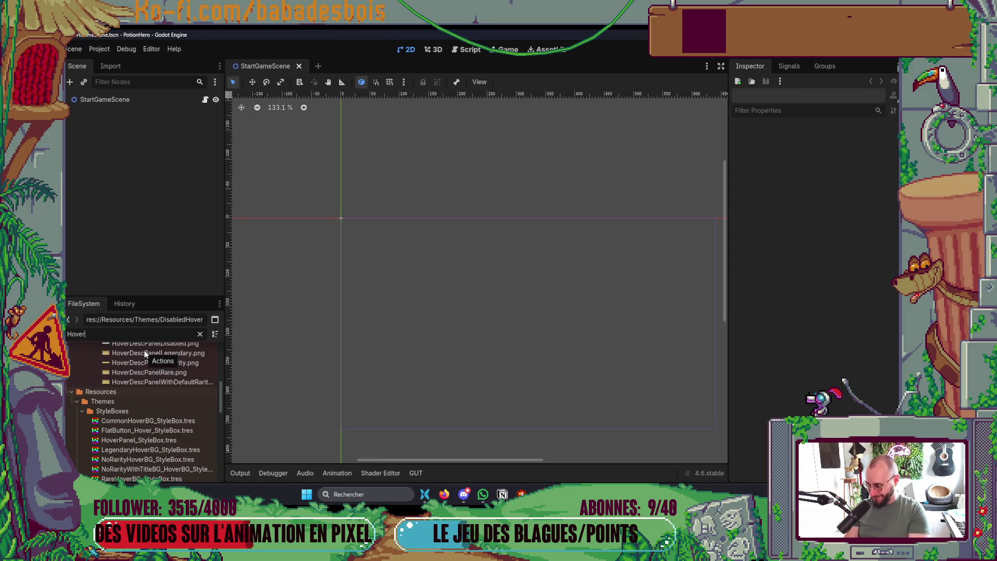
key("Home")
type("Dis")
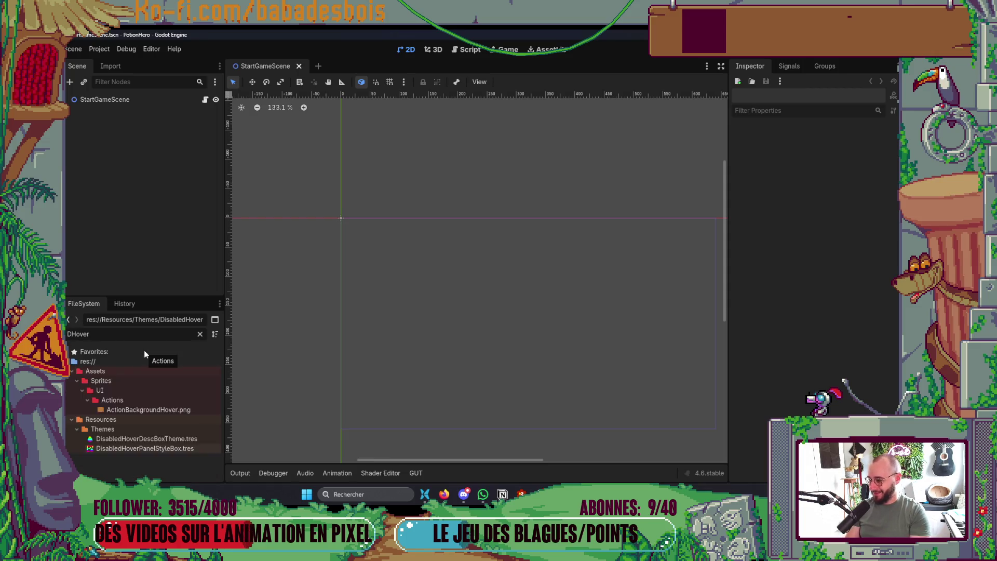
key("Delete")
key("Delete")
key("Delete")
type("a")
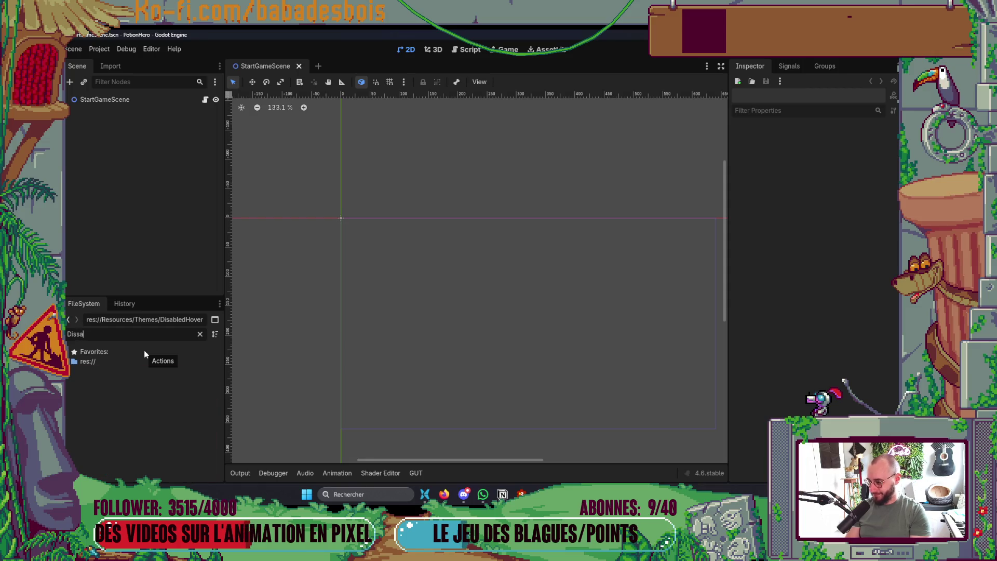
type("bled")
scroll(154, 412, "down", 5)
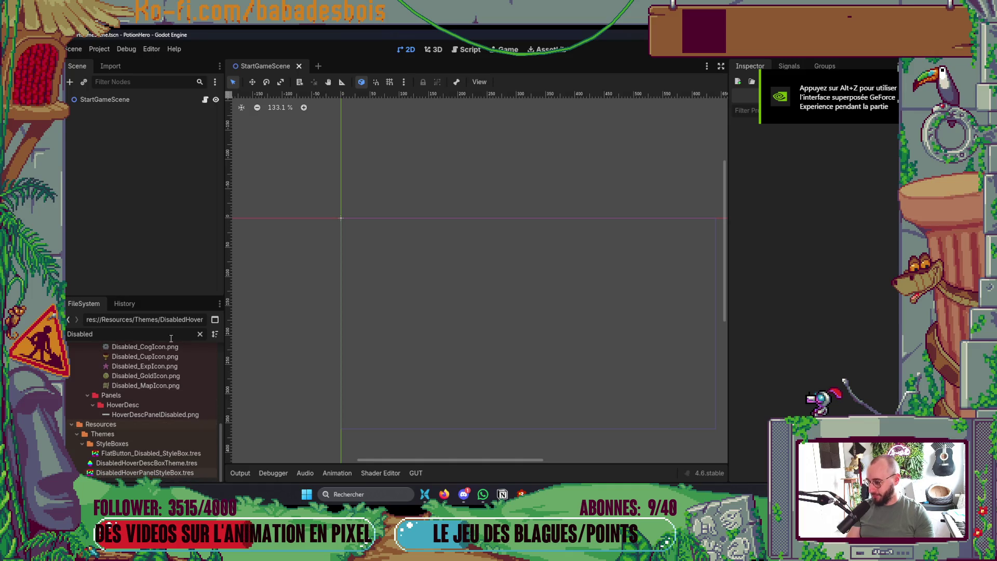
left_click(145, 473)
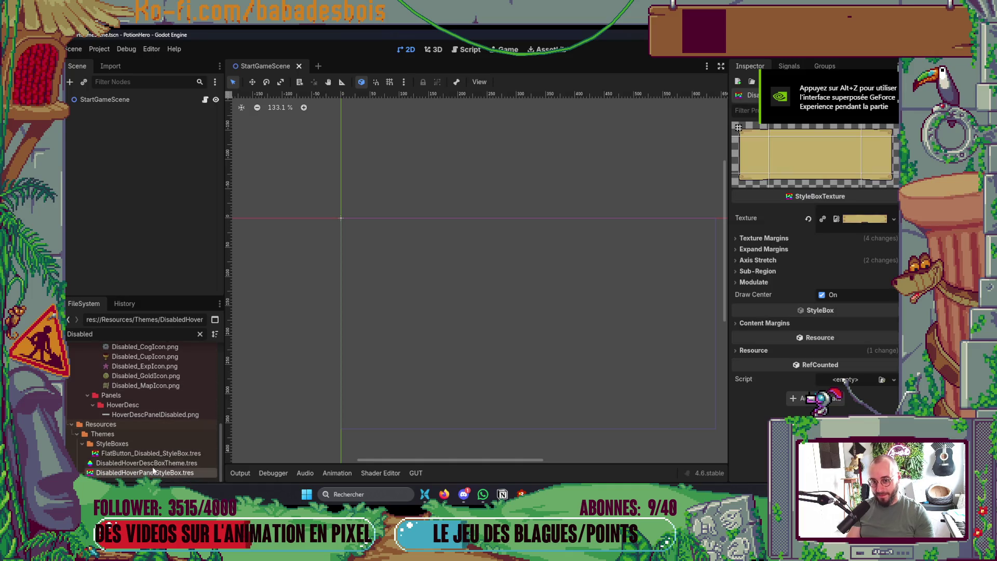
mouse_move(167, 417)
left_mouse_down()
mouse_move(782, 287)
mouse_move(864, 218)
left_mouse_up()
key("ctrl+s")
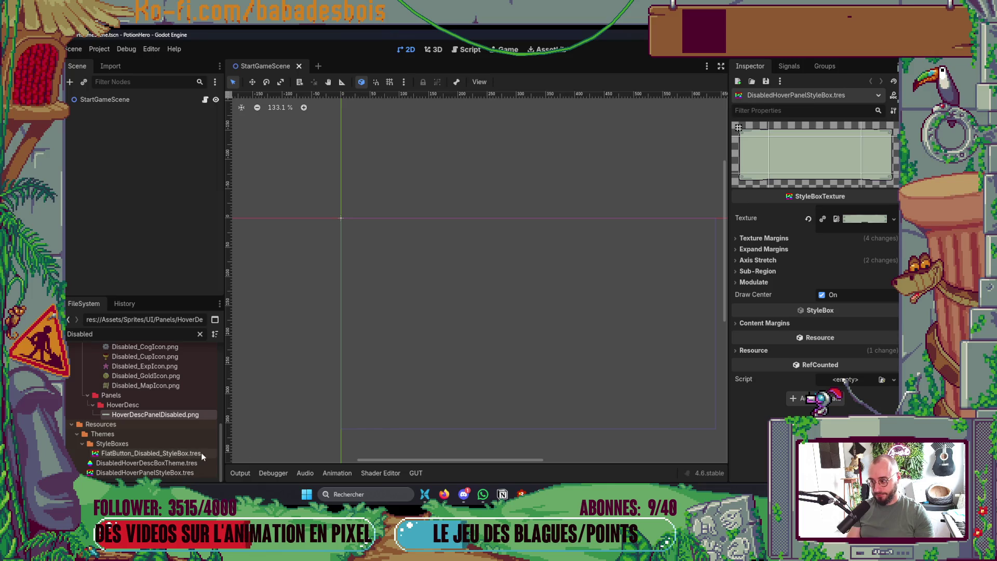
Select NoRarityHoverBG_StyleBox.tres via a 'Hov' filter, then run the game enlarged to 1280x720.
left_click(143, 338)
key("ctrl+a")
type("Hov")
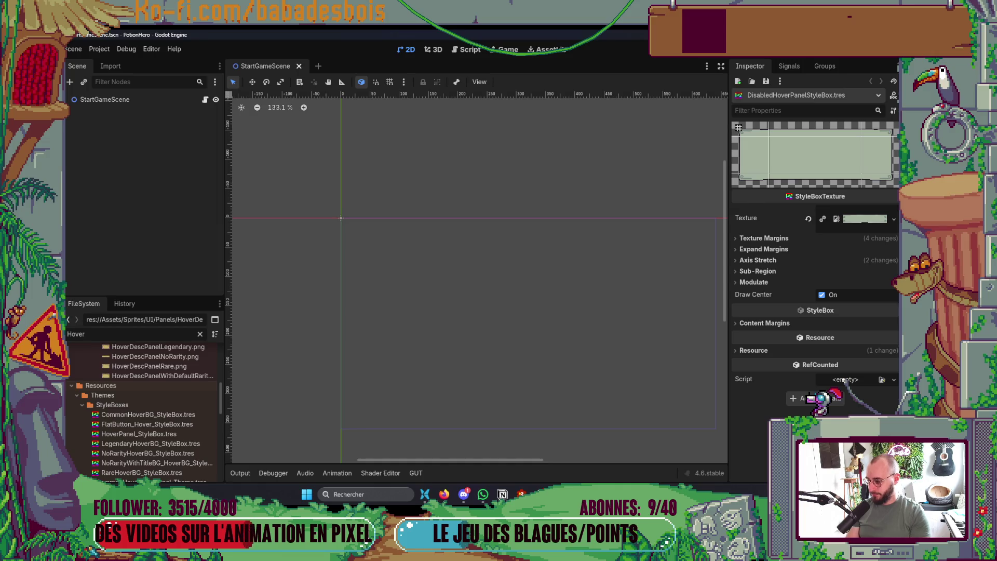
scroll(153, 439, "down", 1)
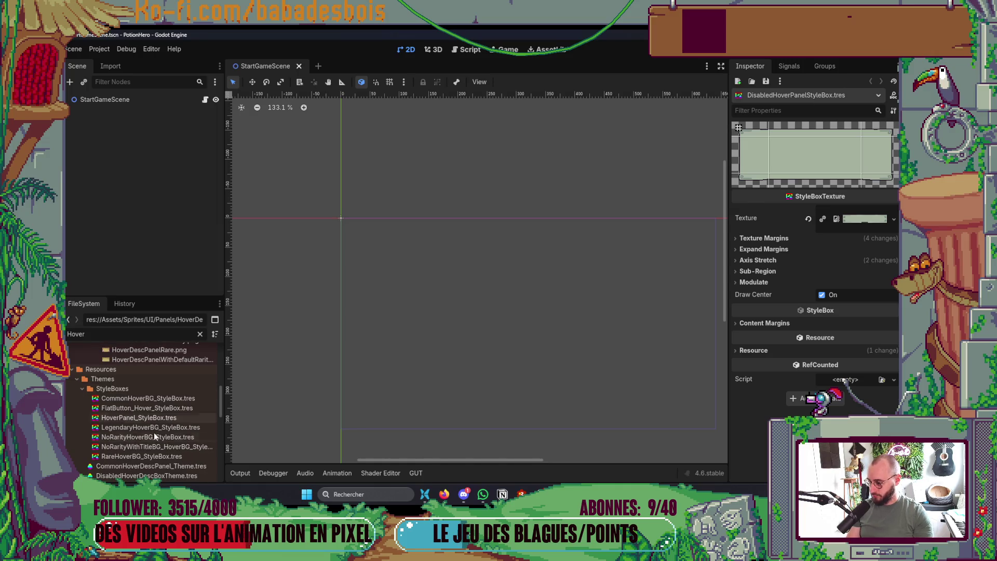
left_click(156, 441)
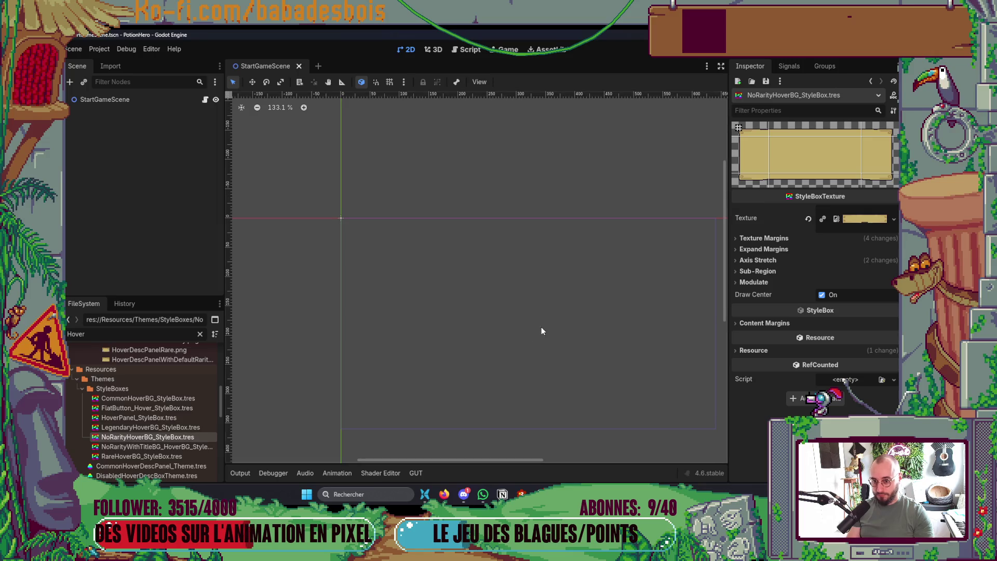
key("F5")
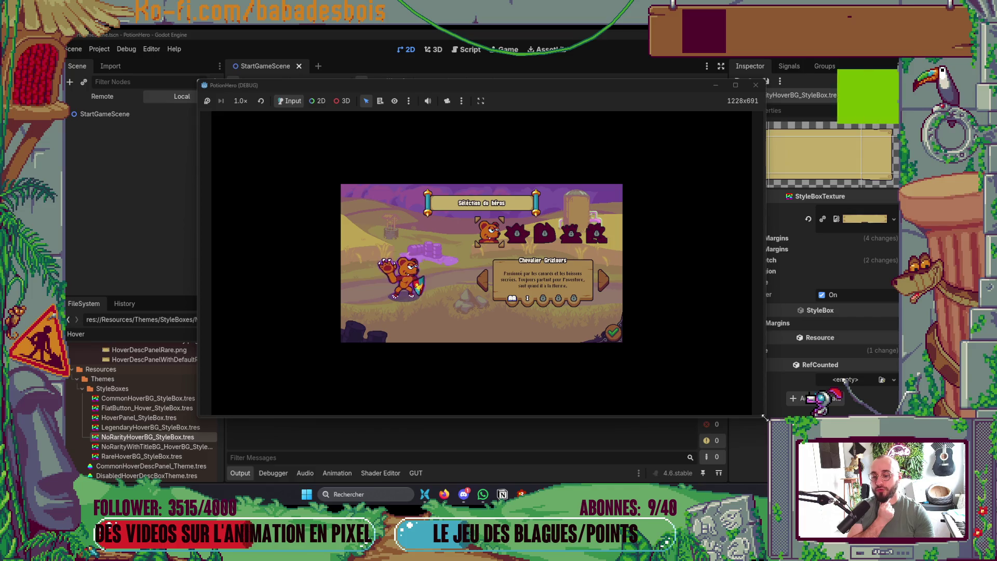
left_click_drag(766, 418, 764, 440)
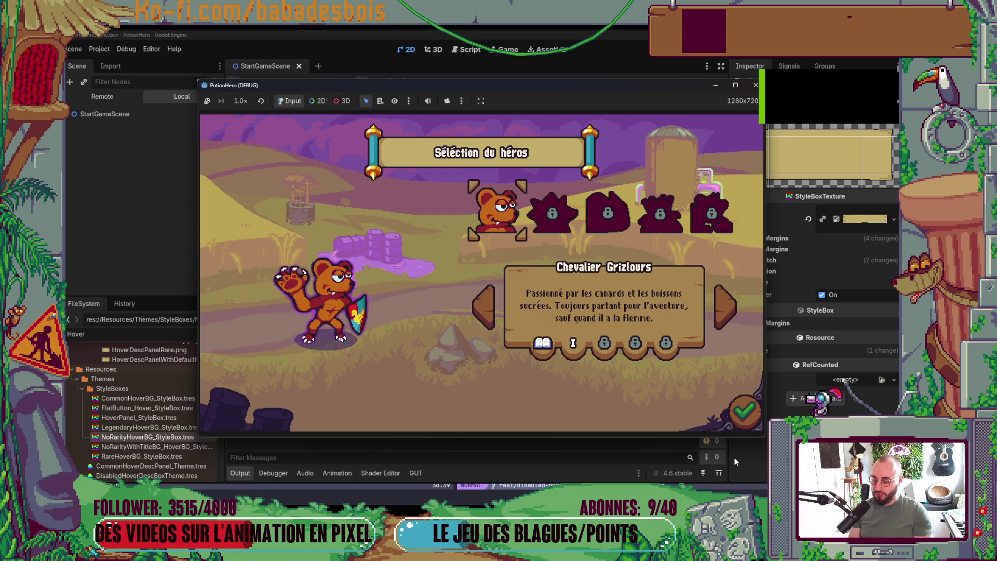
Refocus the editor and stop the PotionHero debug run with F8.
left_click(784, 108)
key("F8")
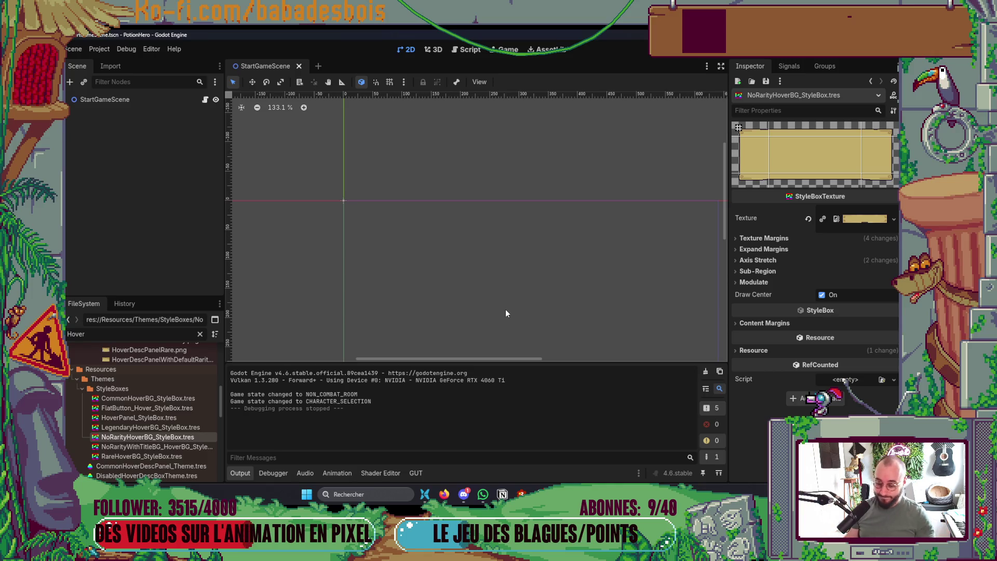
Run the game, confirm the bear hero to reach adventure selection, then stop it.
scroll(513, 283, "down", 1)
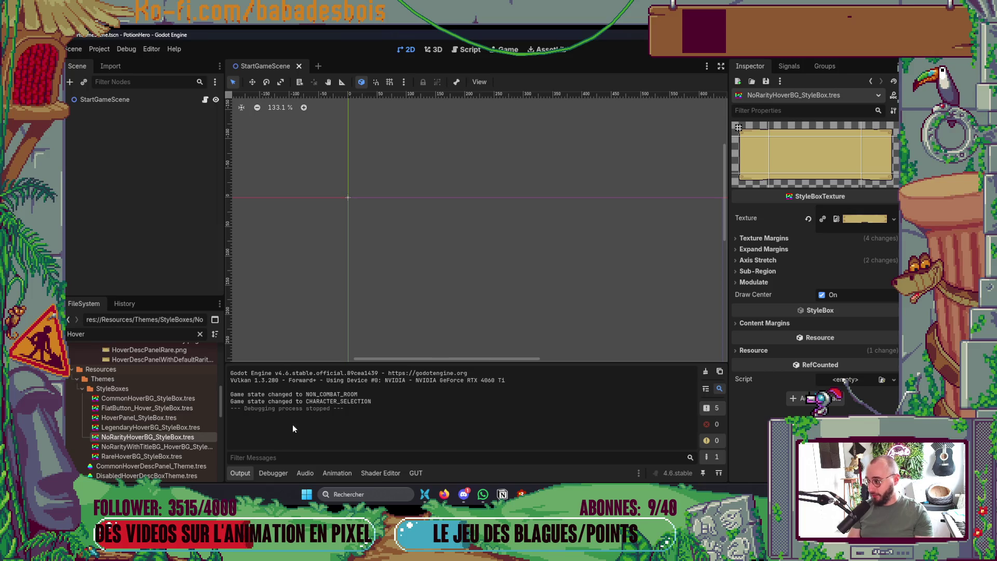
key("F5")
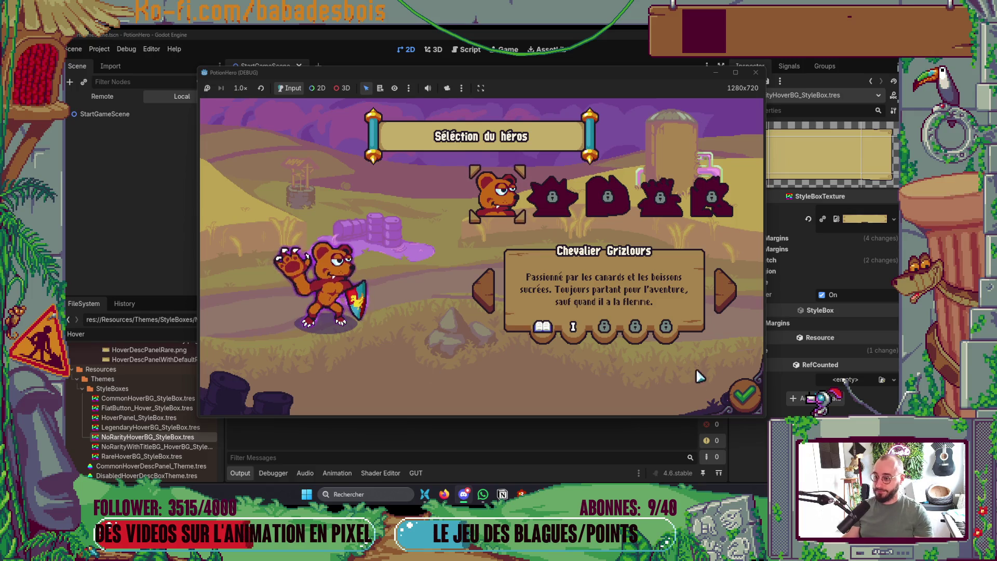
left_click(753, 395)
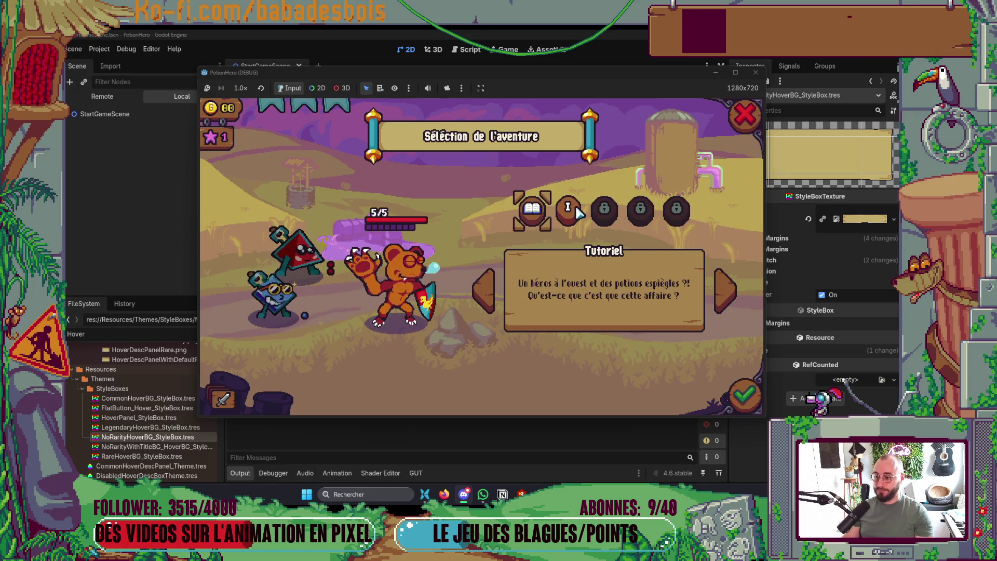
key("F8")
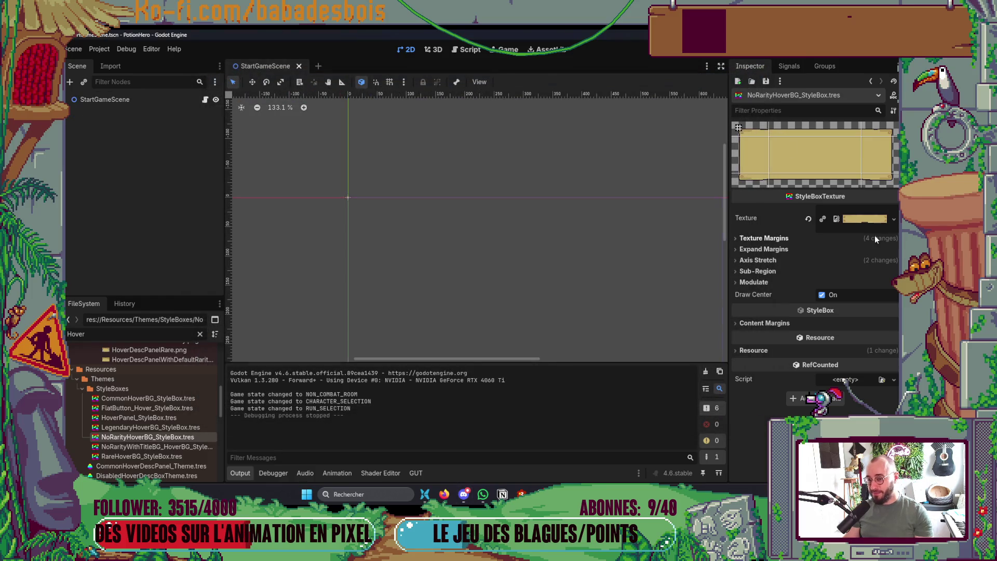
Expand and collapse the stylebox Texture preview, hide Output, and relaunch the game.
left_click(860, 217)
left_click(857, 230)
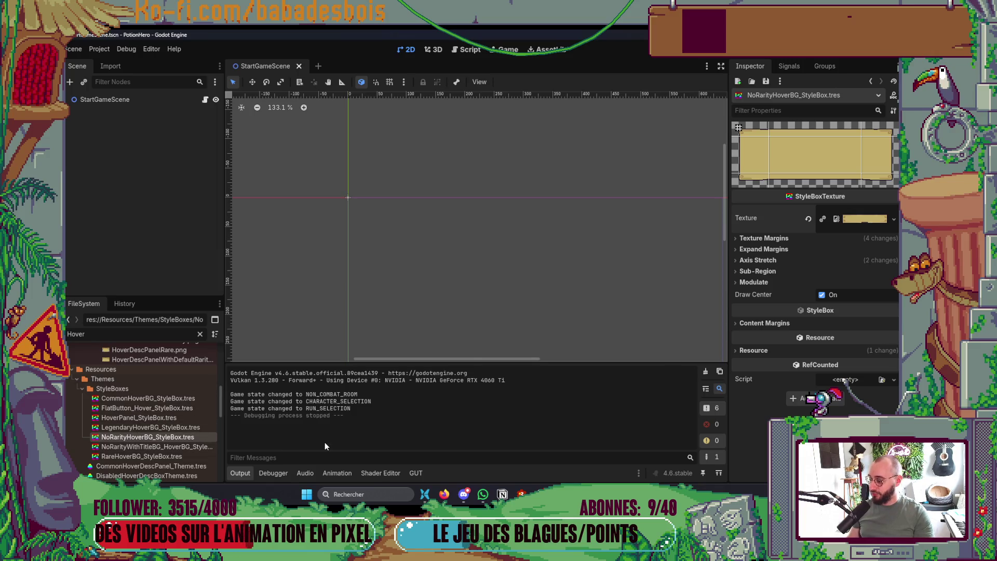
left_click(246, 474)
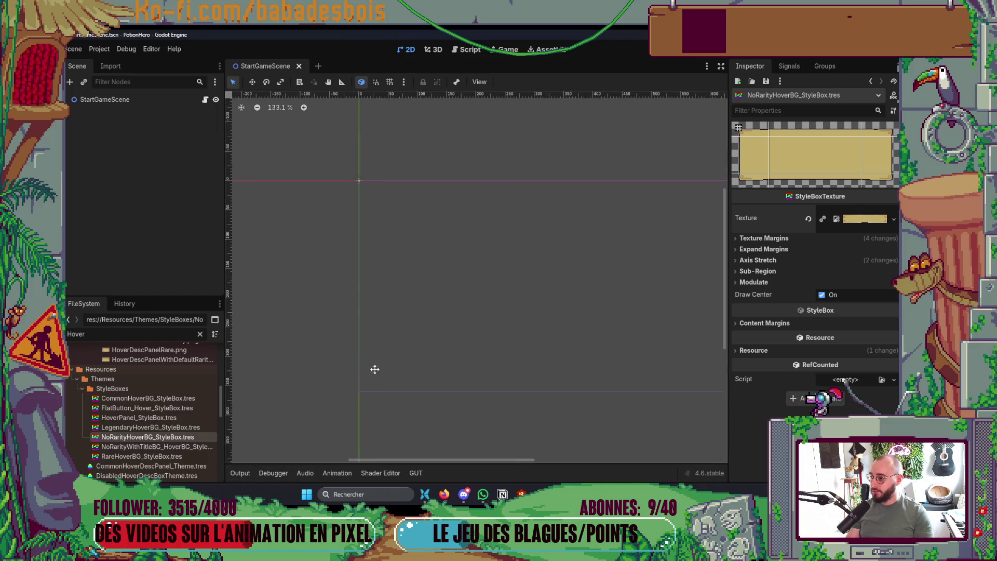
key("F5")
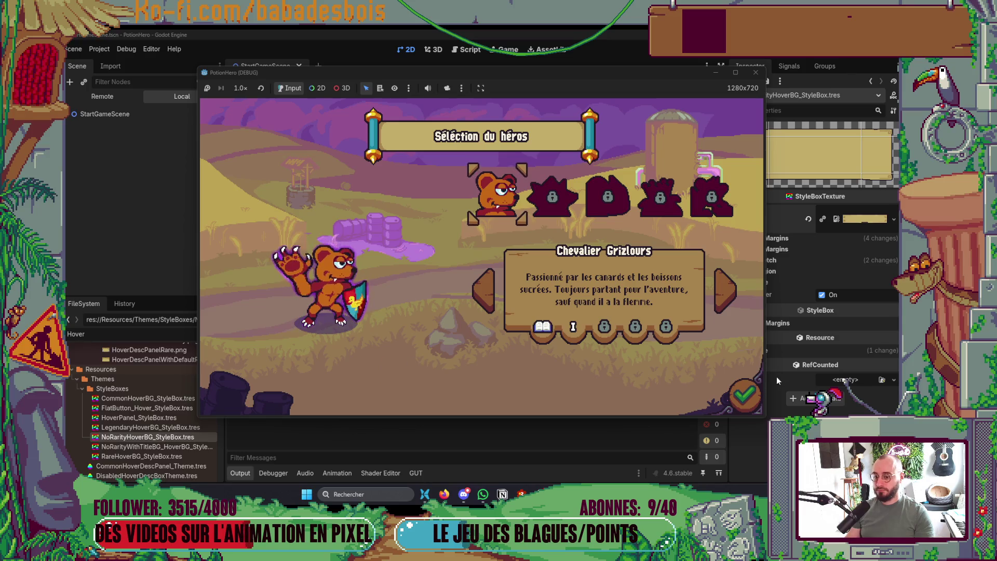
Confirm the hero, start Réveil de l'ours, and click through the tutorial dialogue.
left_click(744, 396)
left_click(571, 212)
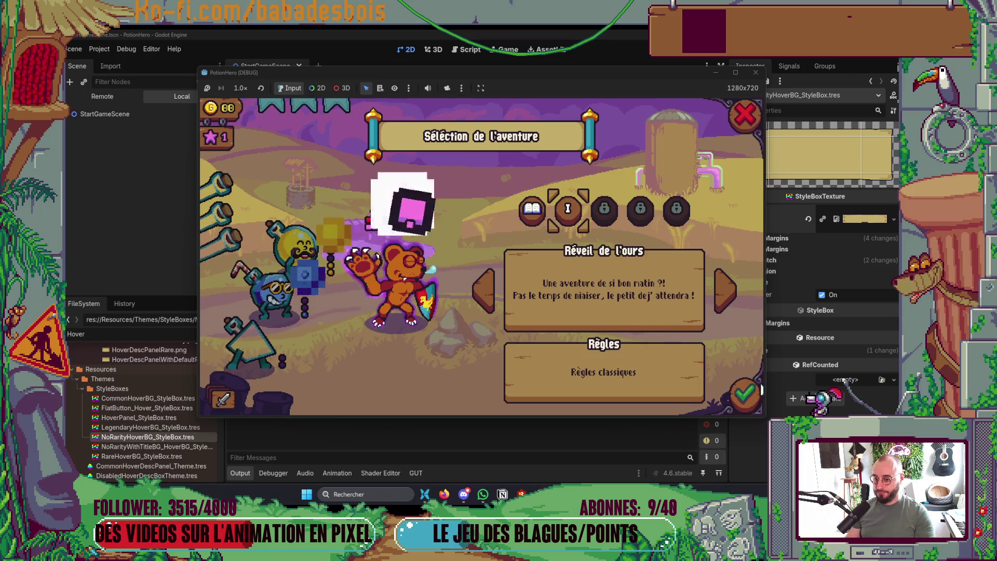
left_click(747, 396)
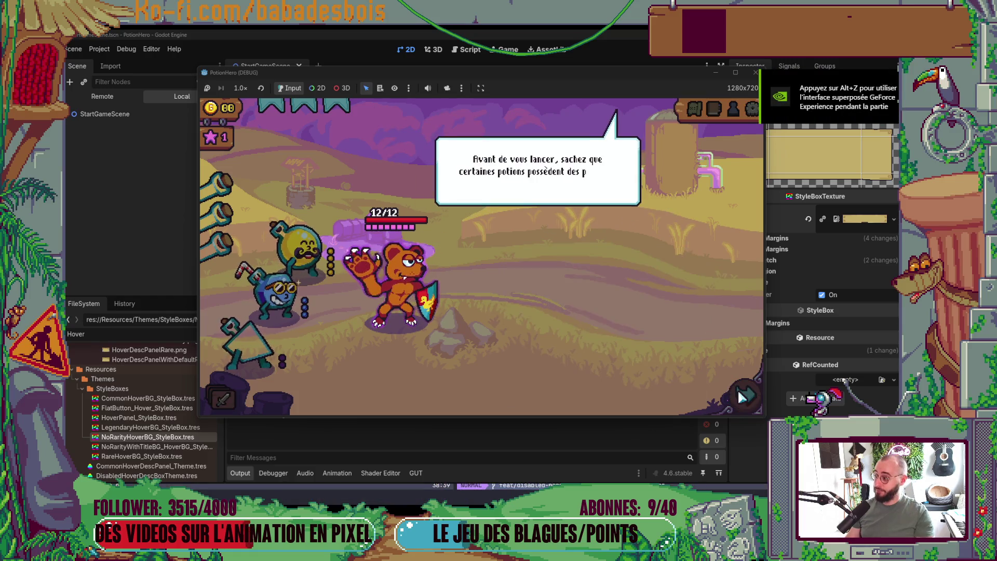
left_click(634, 341)
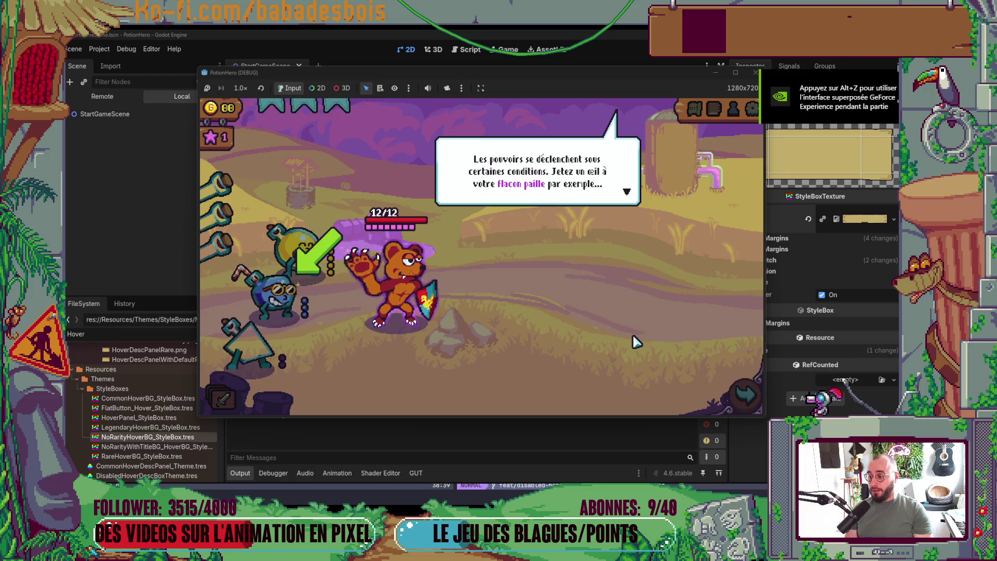
left_click(633, 342)
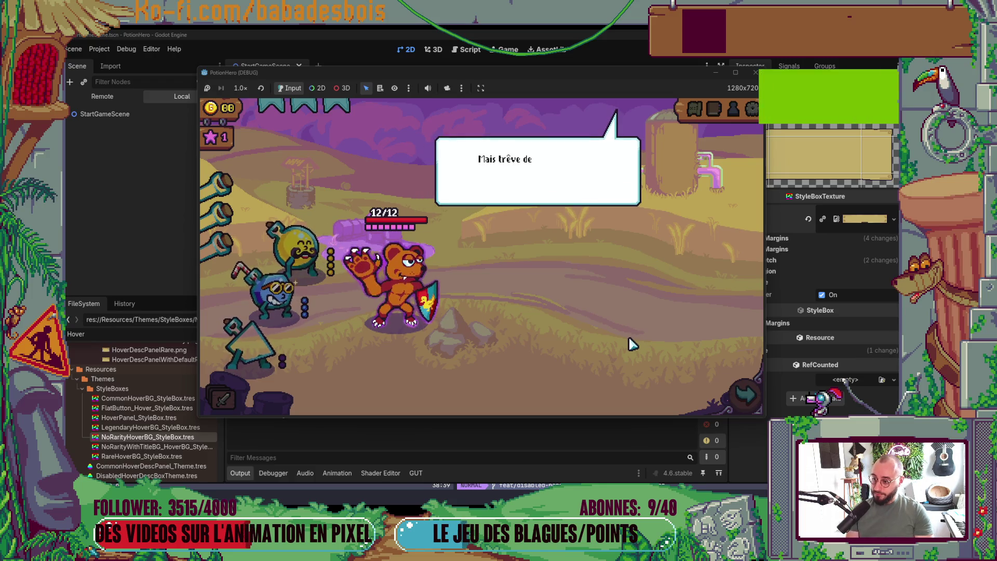
left_click(632, 344)
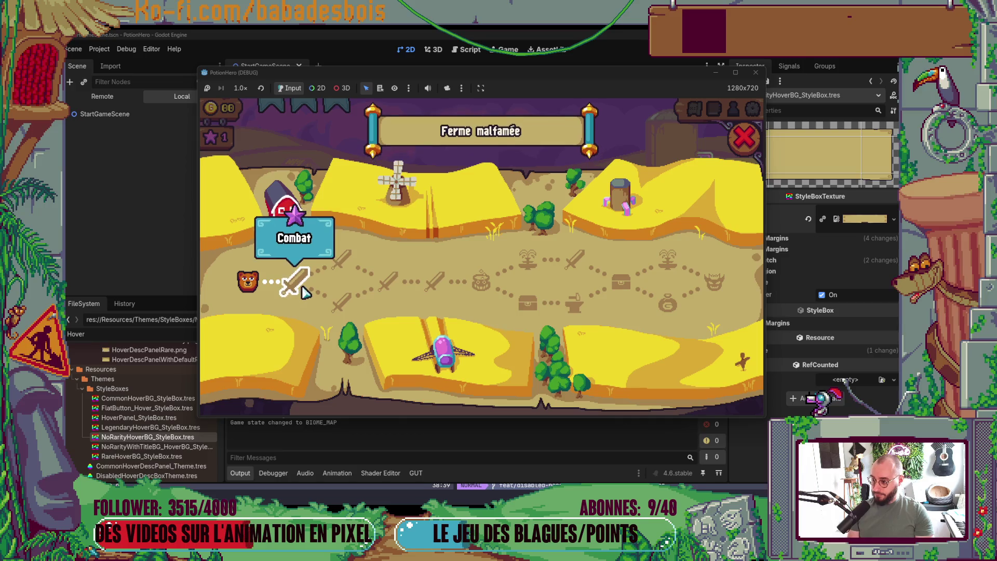
Enter the first combat room, try targeting with the yellow potion ally, then switch to Neovim.
left_click(341, 301)
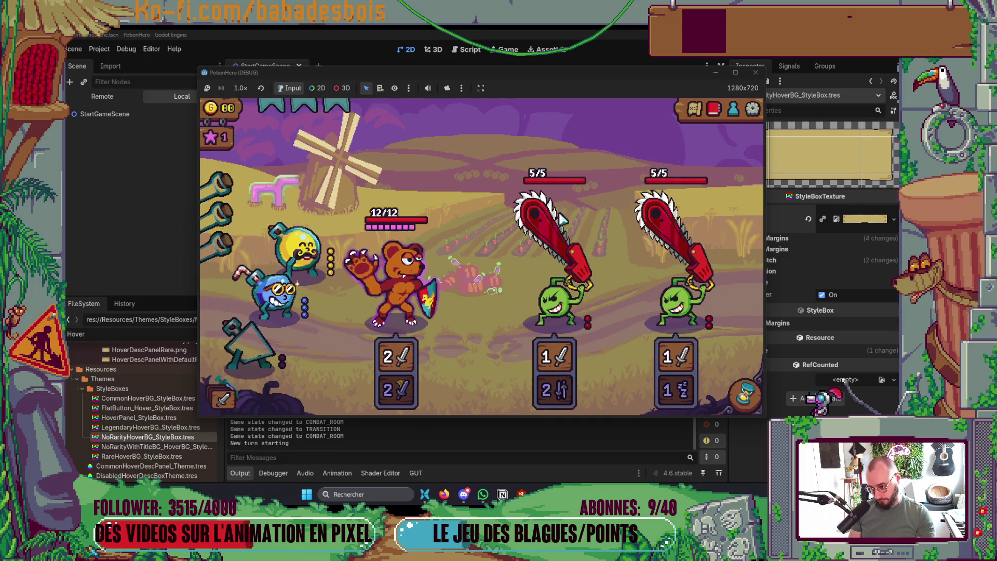
left_click(311, 254)
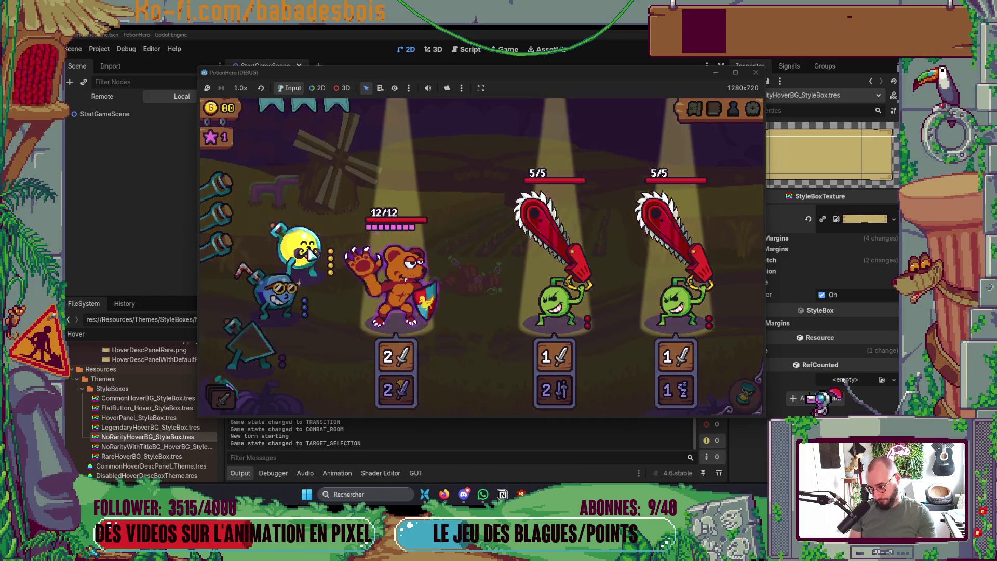
left_click(310, 255)
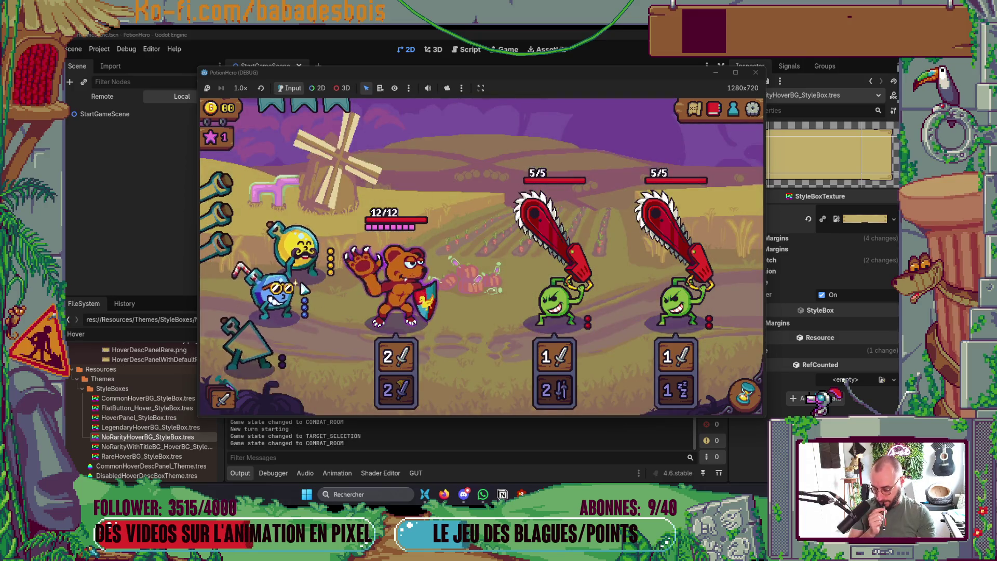
key("alt+Tab")
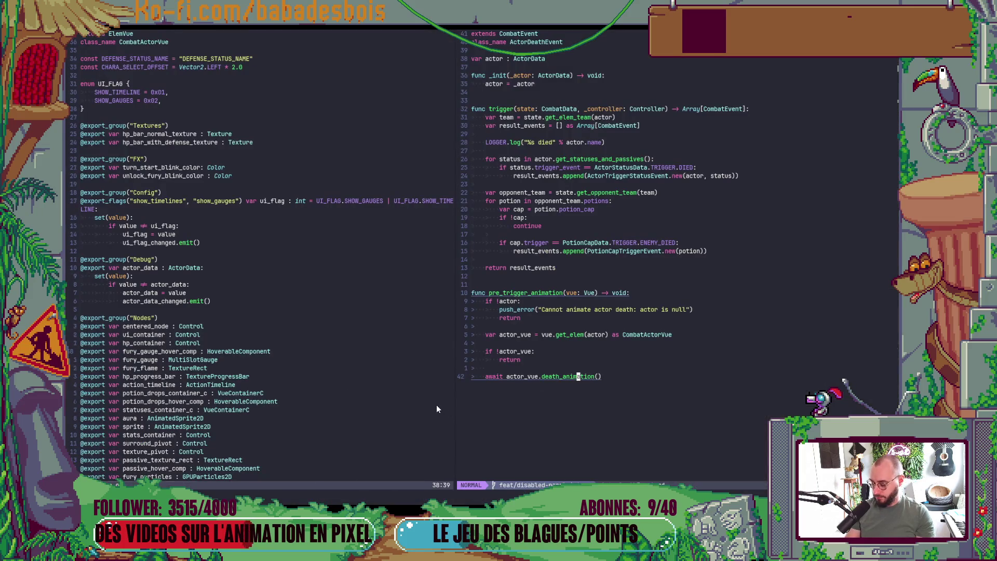
Run 'git s' in the Neovim terminal to list modified and untracked files.
key("ctrl+b")
type("z")
type(" s")
key("Return")
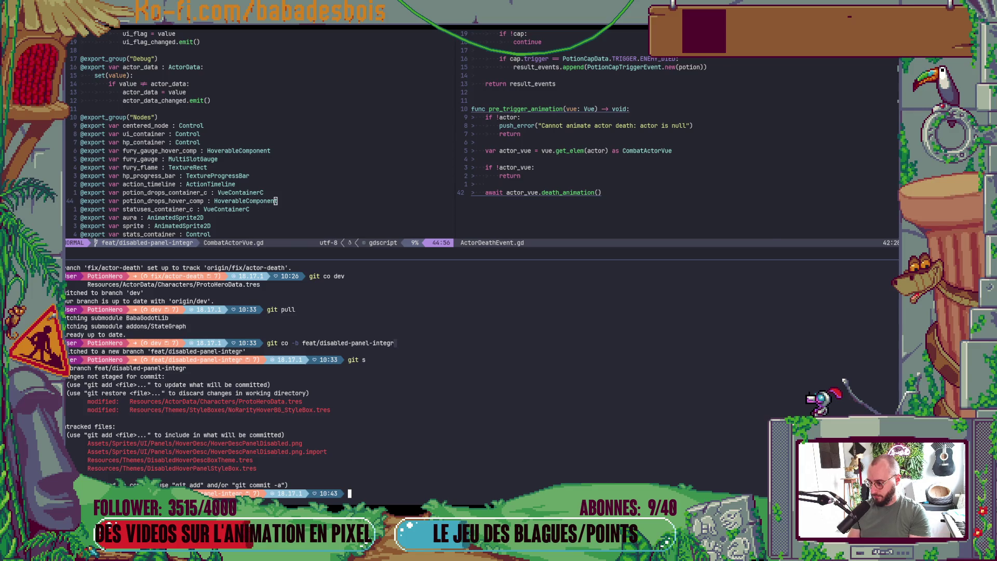
Bring the Firefox window with Miro to the front.
key("alt+Tab")
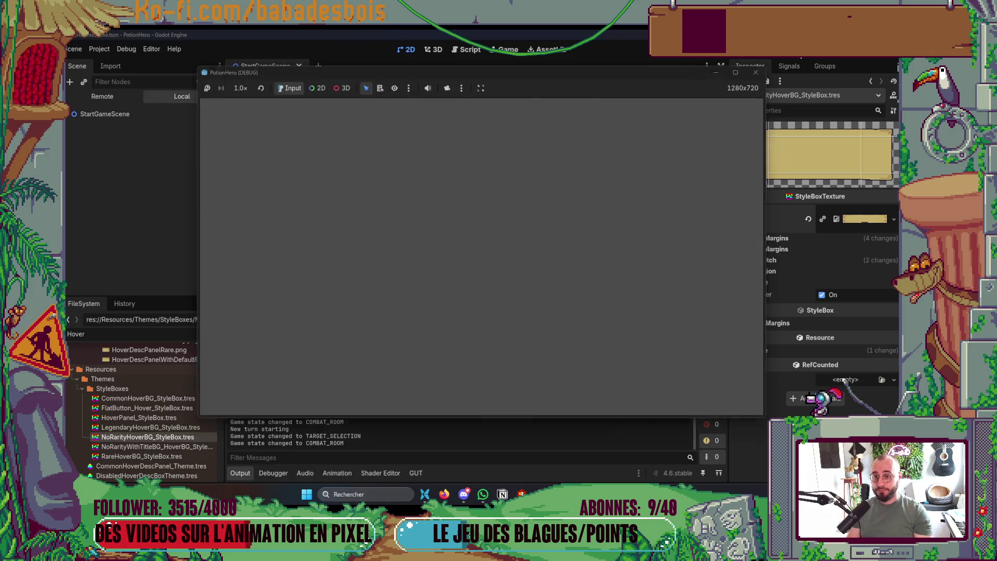
key("alt+Tab")
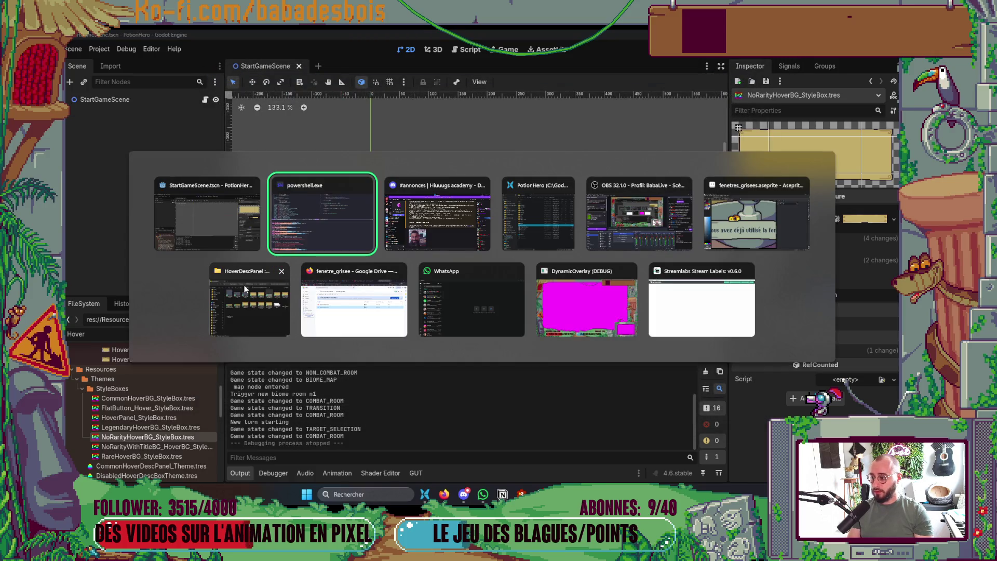
left_click(303, 294)
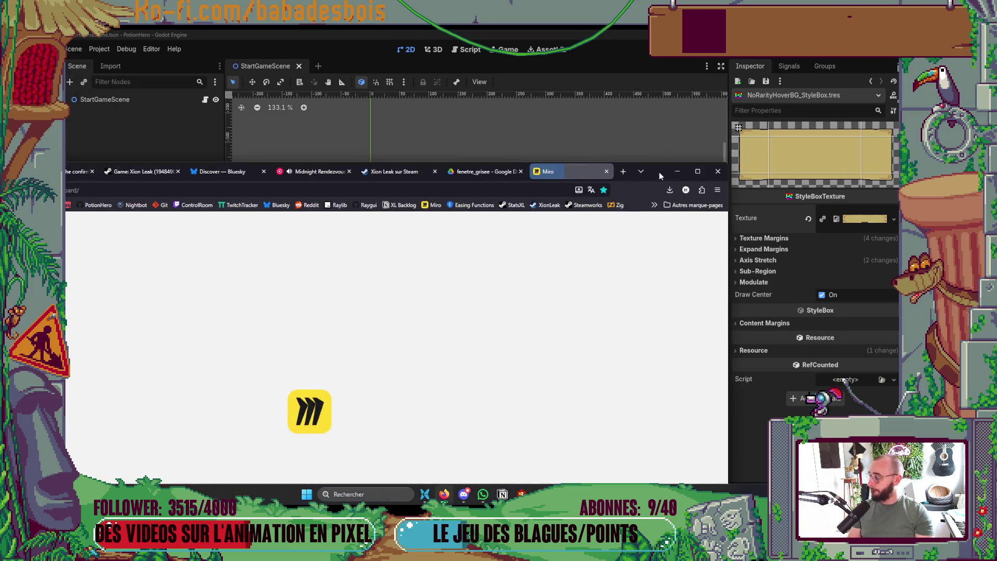
Open the 'Potion Hero - UI & Prototype' Miro board, then switch to the Notion Backlog board.
left_click(706, 166)
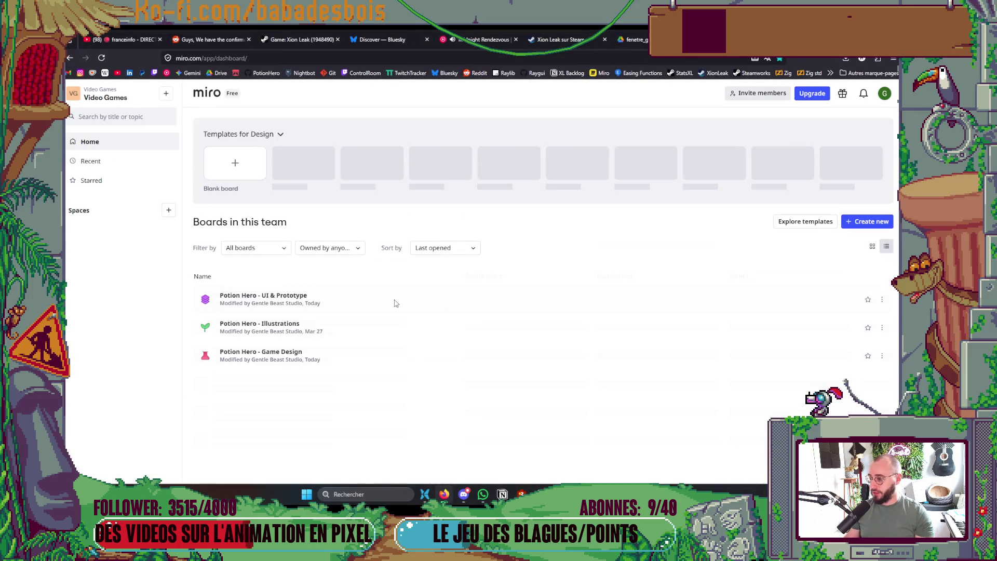
left_click(306, 300)
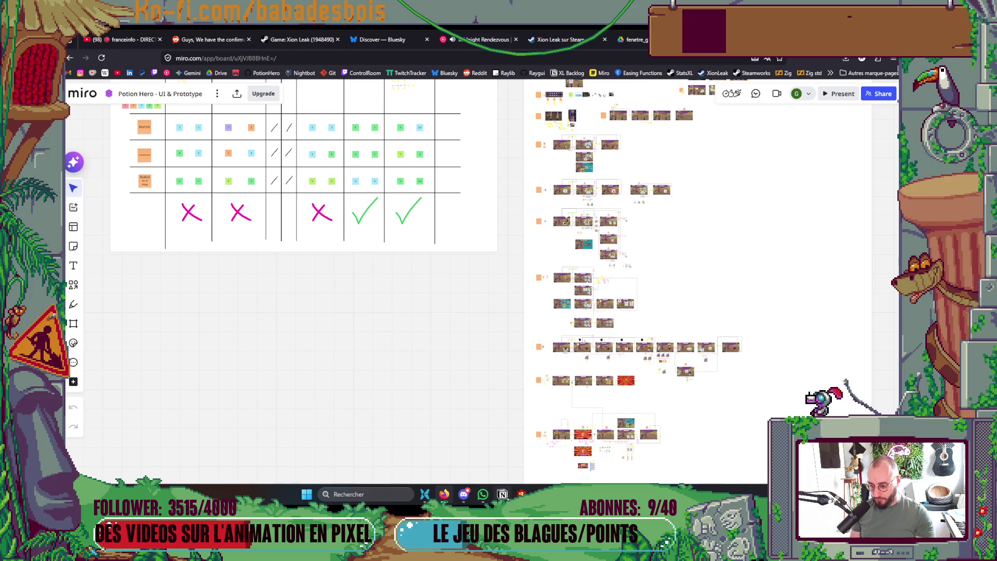
left_click(494, 494)
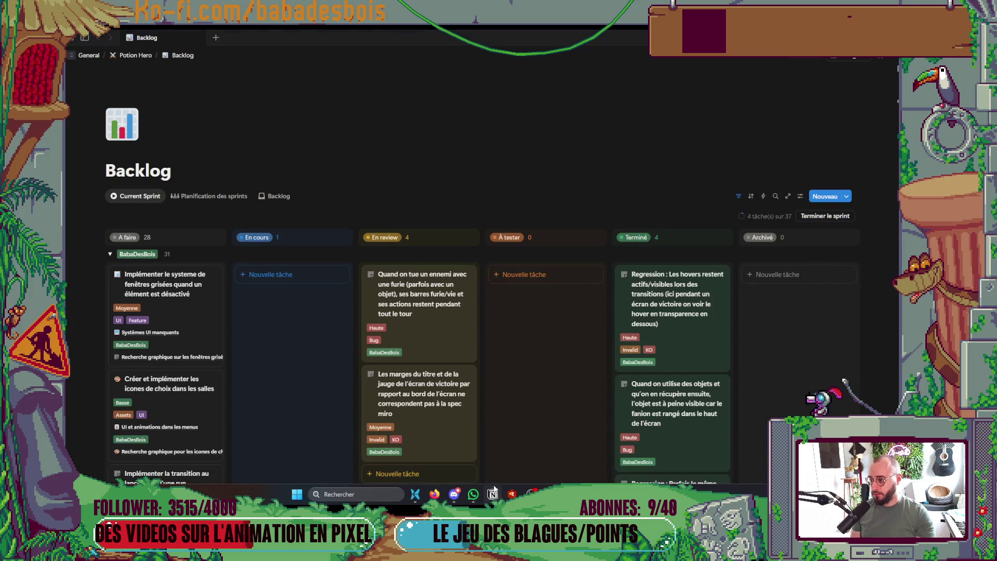
Read the 'Implémenter le systeme de fenêtres grisées' task in Notion, then return to the Miro board.
left_click(166, 316)
scroll(769, 322, "down", 5)
scroll(748, 300, "up", 3)
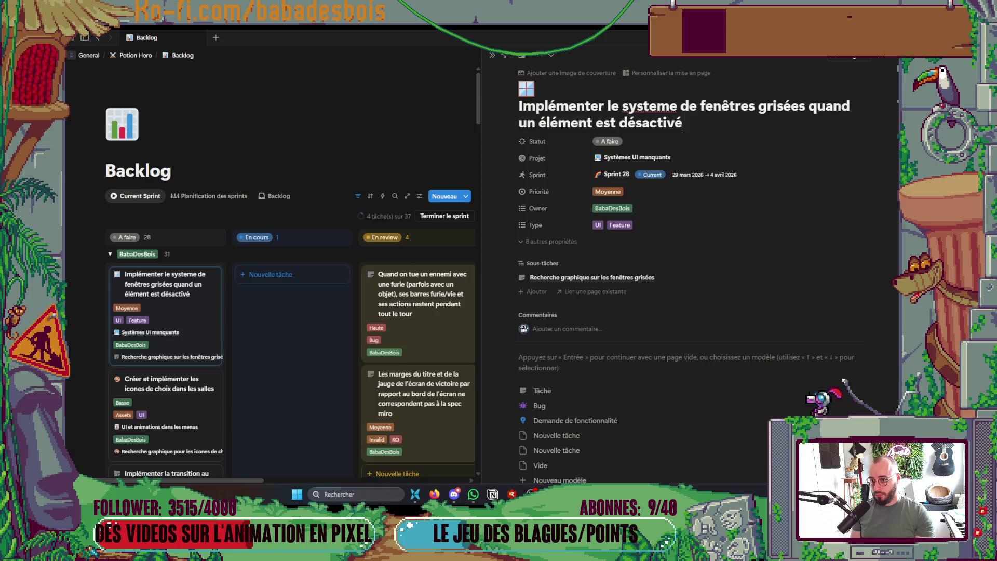
key("alt+Tab")
scroll(726, 259, "up", 5)
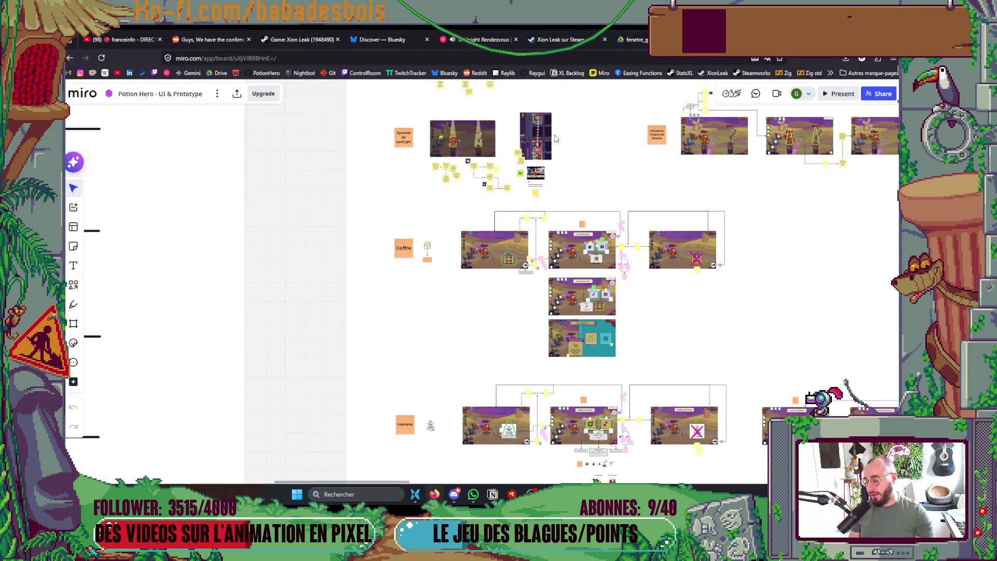
Zoom and pan across the Miro board's Coffre, Fontaine and Forge room-flow rows.
scroll(592, 294, "down", 4)
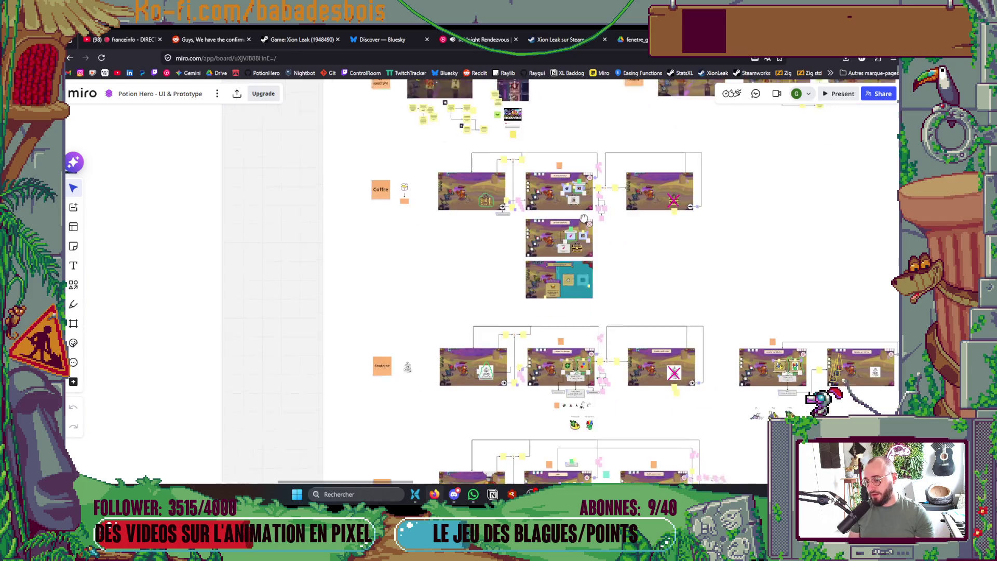
mouse_move(592, 294)
left_mouse_down()
mouse_move(596, 266)
mouse_move(522, 202)
mouse_move(483, 200)
mouse_move(500, 405)
left_mouse_up()
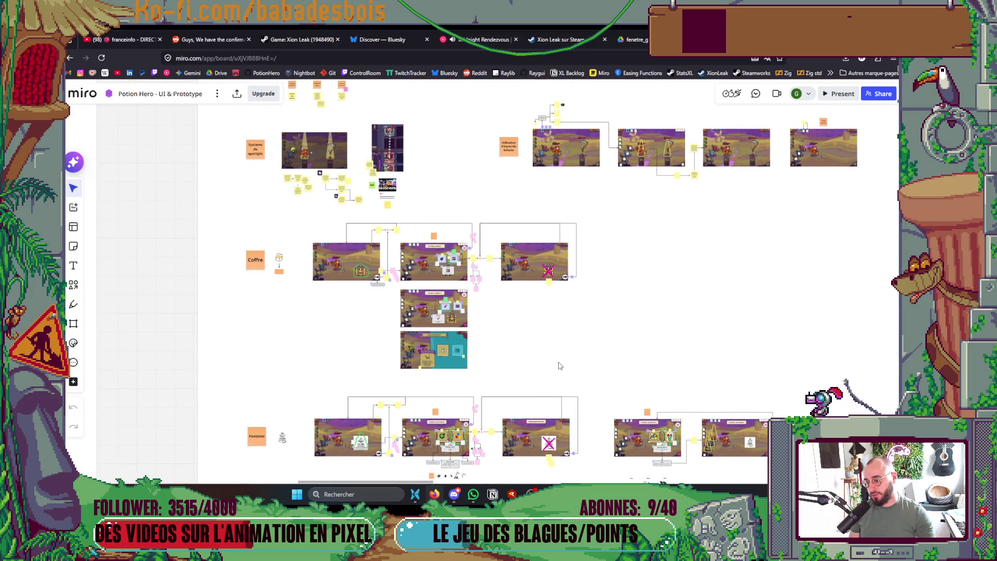
left_click_drag(625, 339, 581, 385)
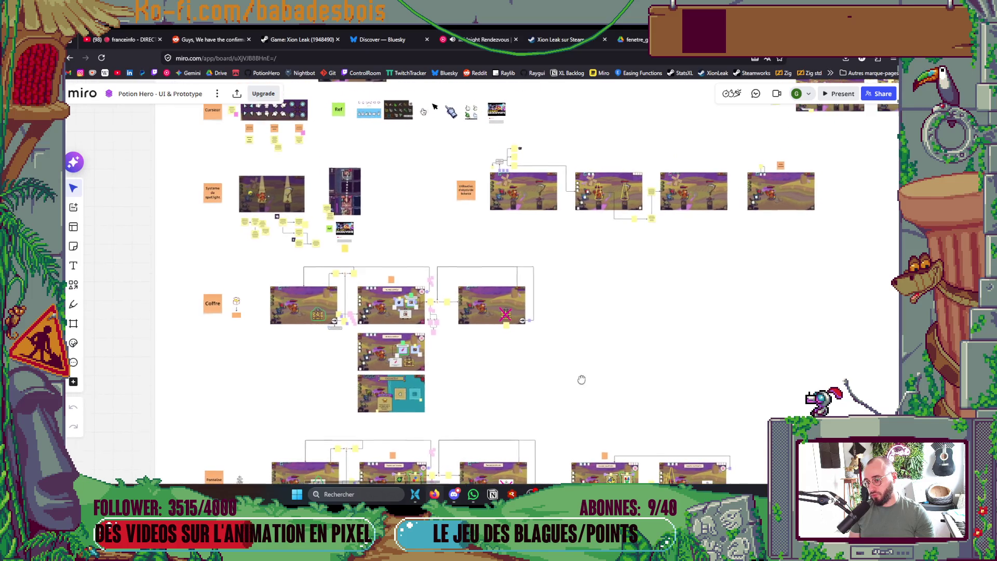
scroll(709, 371, "right", 7)
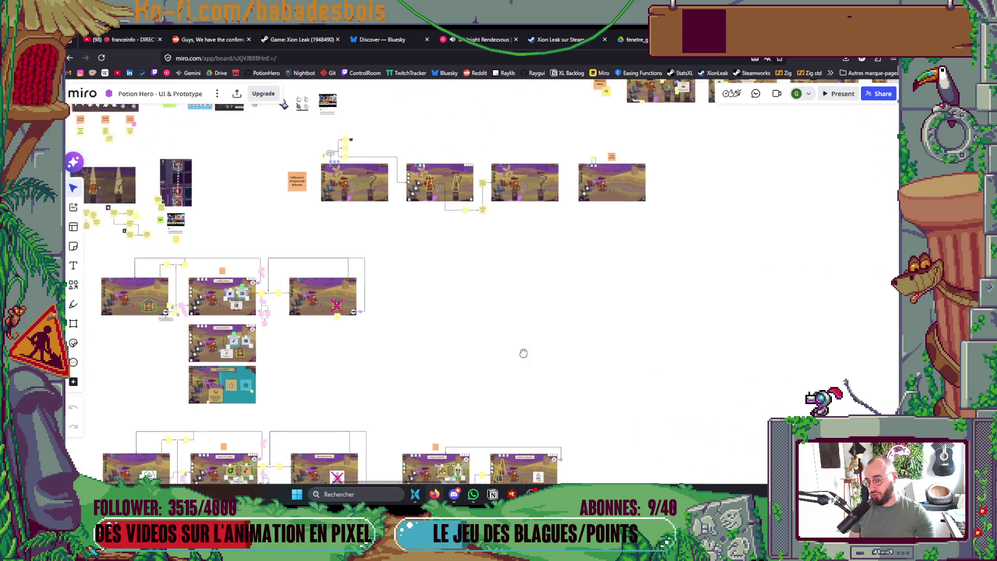
scroll(621, 444, "up", 6)
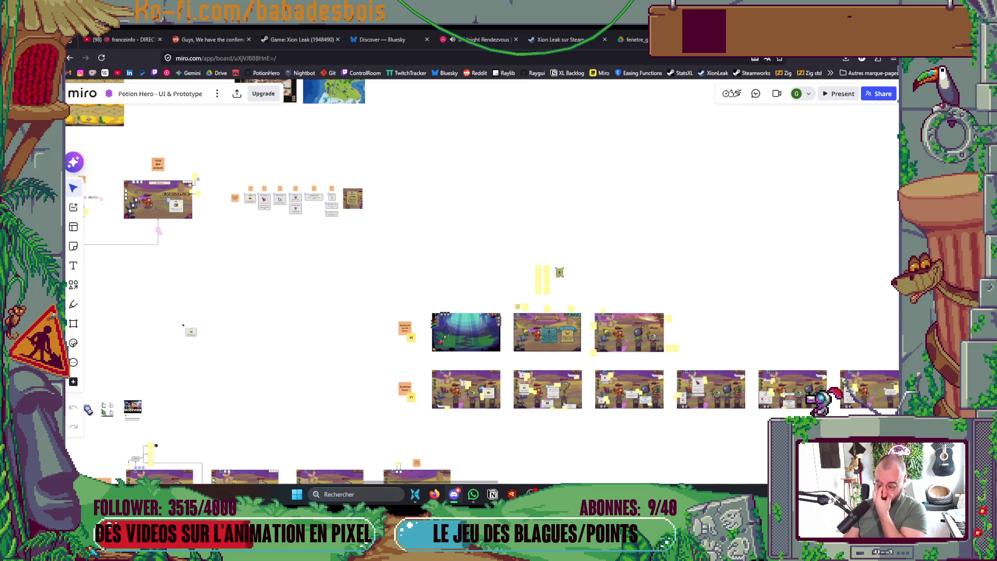
scroll(321, 349, "down", 10)
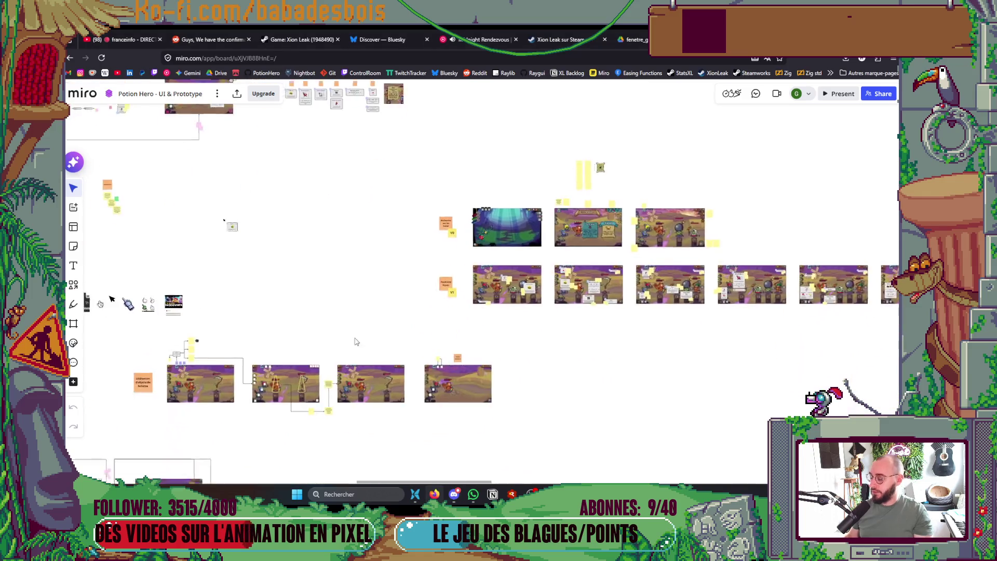
Zoom in on the Coffre treasure-chest screen mockups.
scroll(357, 285, "up", 10)
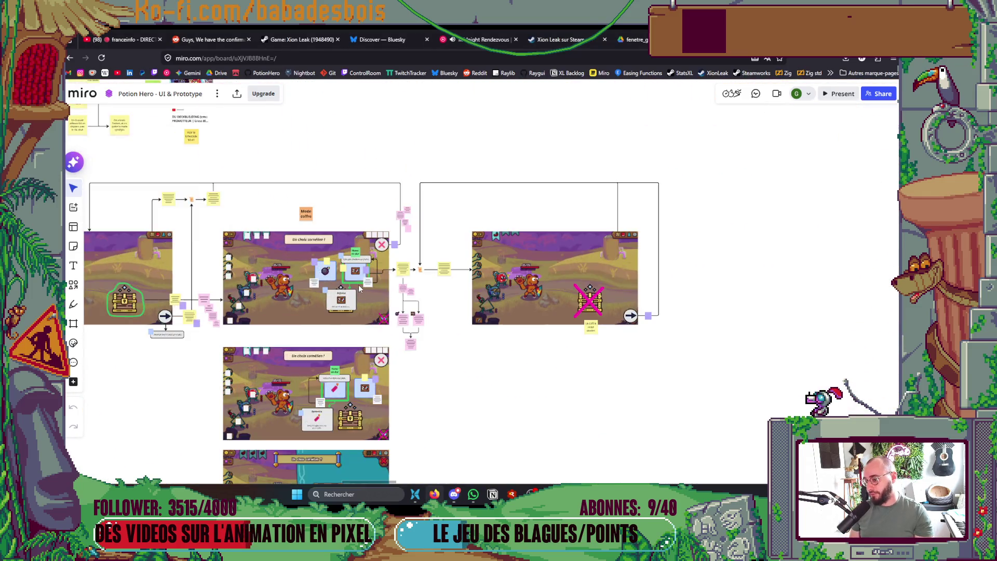
scroll(357, 284, "up", 3)
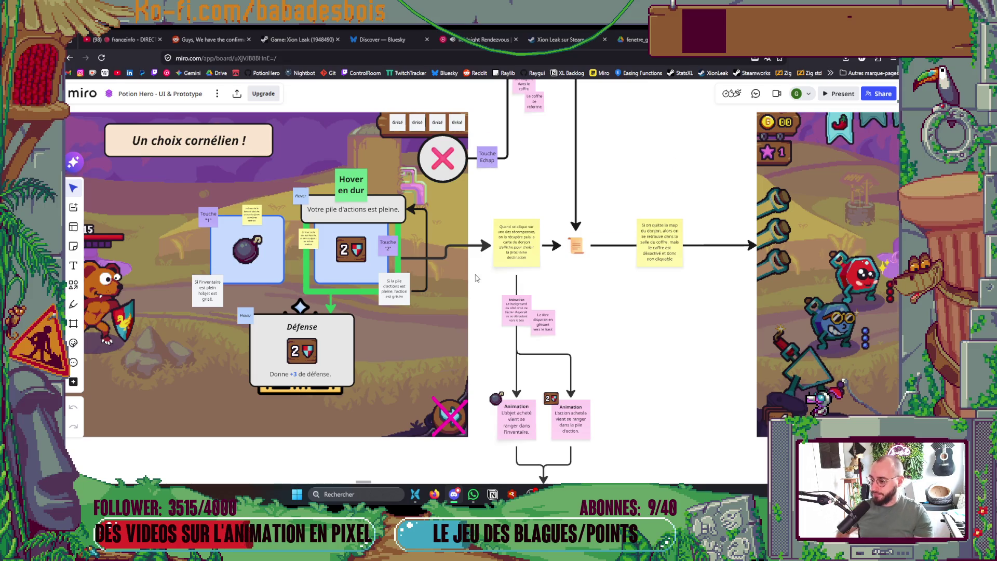
scroll(474, 275, "down", 5)
scroll(520, 273, "down", 5)
scroll(546, 259, "down", 5)
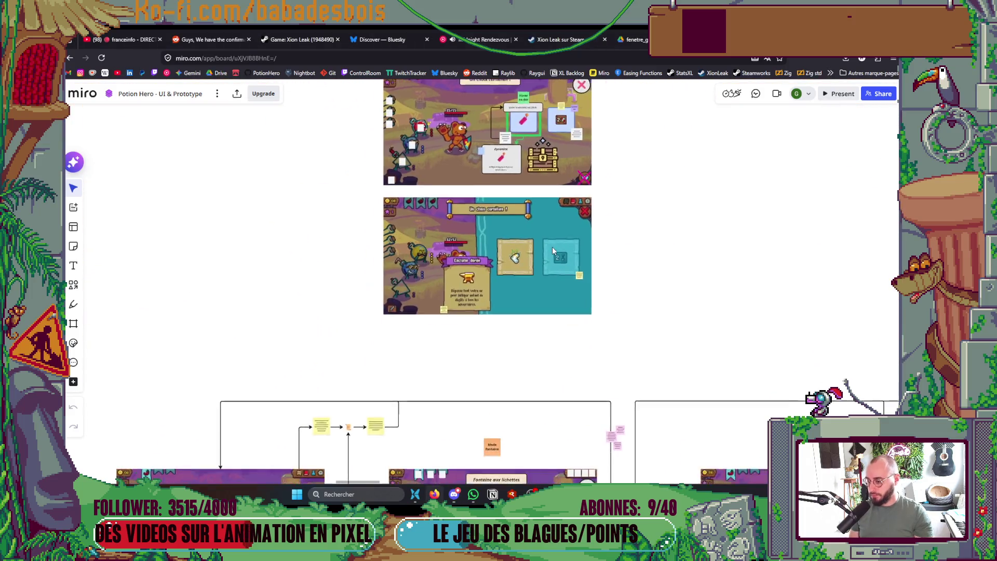
scroll(553, 247, "down", 3)
scroll(584, 402, "up", 5)
scroll(584, 397, "down", 1)
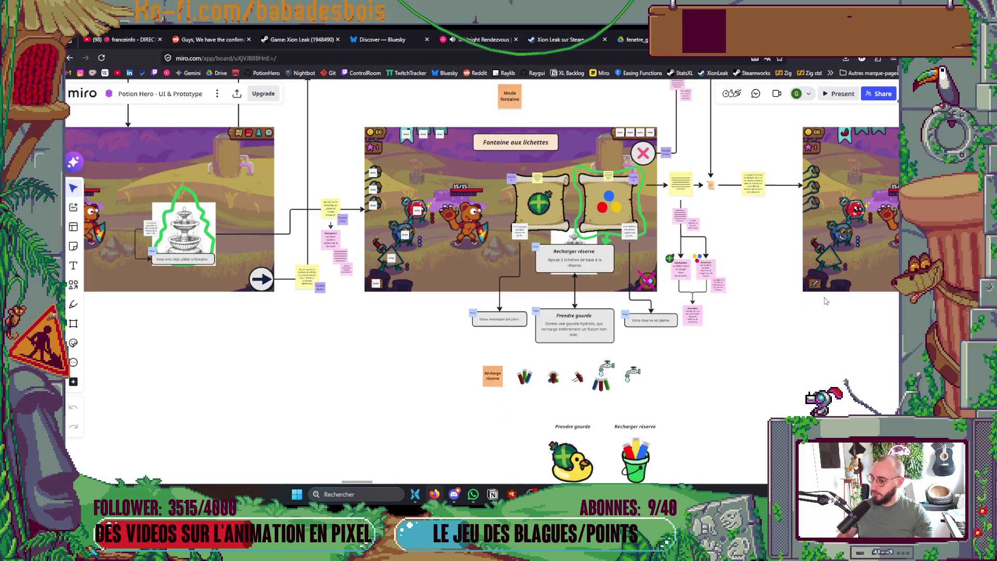
scroll(443, 347, "down", 5)
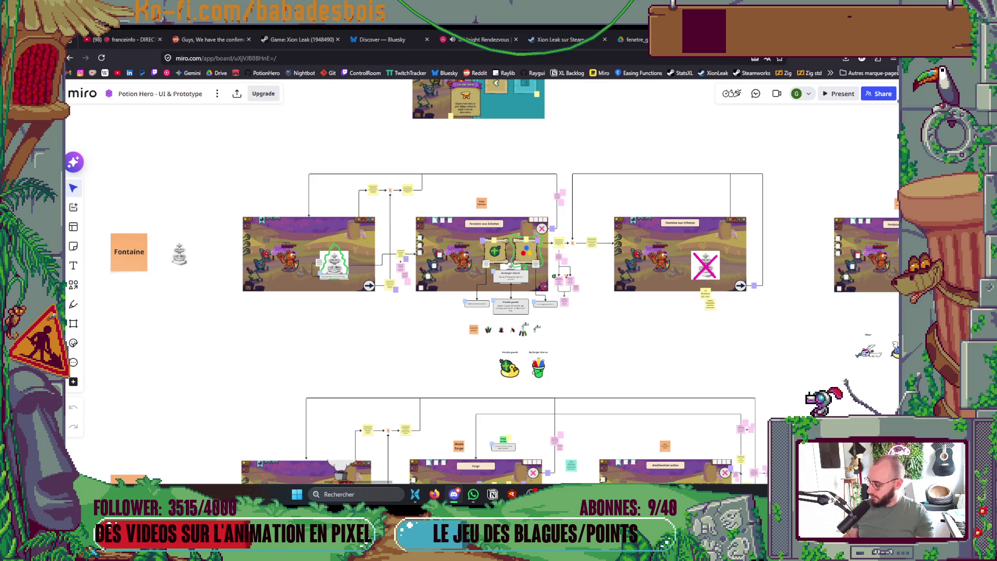
Pan through the Fontaine, Forge and Chaudron d'alchimie rows to the golden chalice screen, then return to Godot.
scroll(649, 417, "down", 2)
scroll(649, 418, "down", 5)
scroll(616, 285, "down", 5)
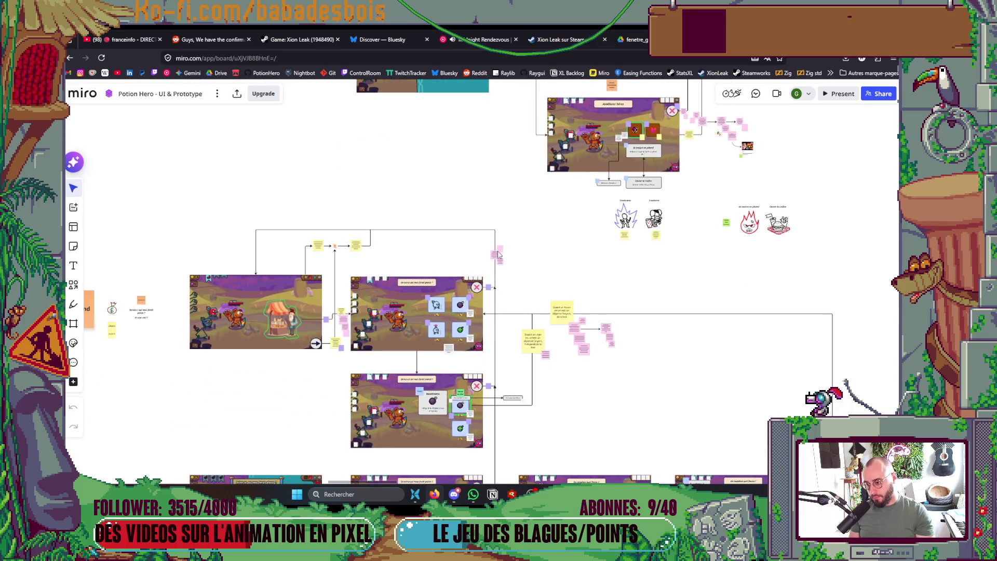
scroll(498, 252, "down", 4)
scroll(506, 224, "down", 3)
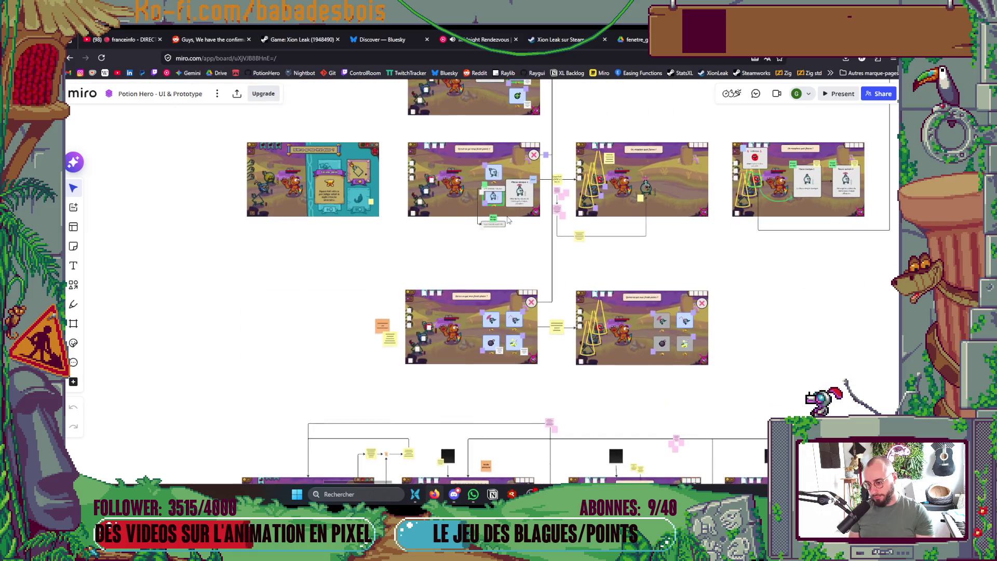
scroll(512, 250, "down", 3)
scroll(519, 293, "down", 2)
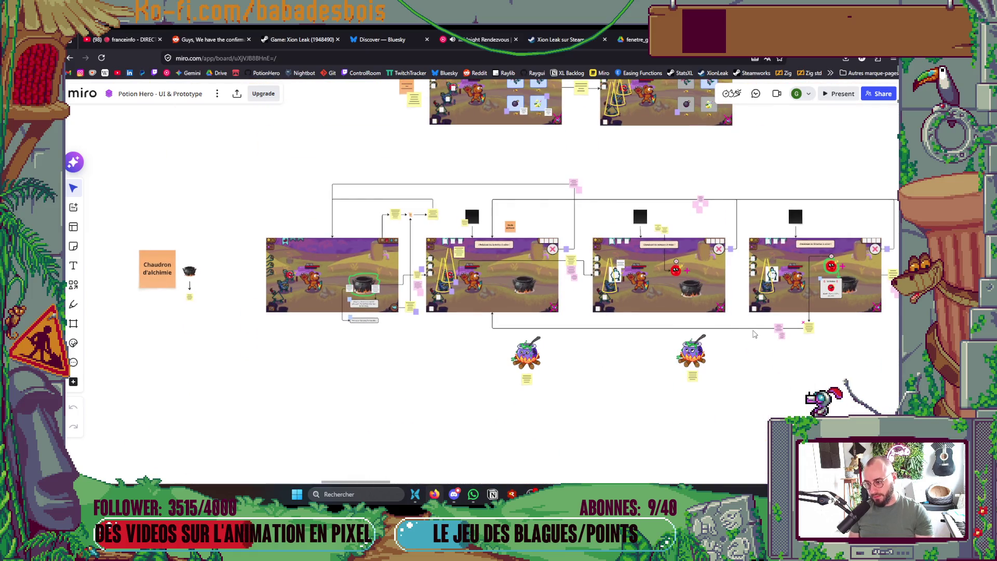
scroll(727, 332, "right", 5)
scroll(572, 337, "right", 5)
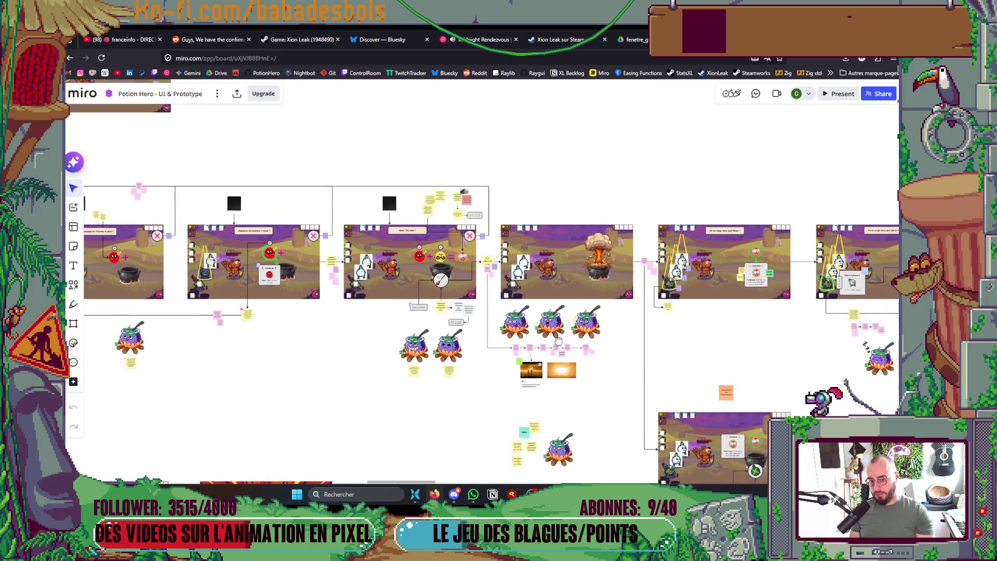
scroll(559, 340, "right", 5)
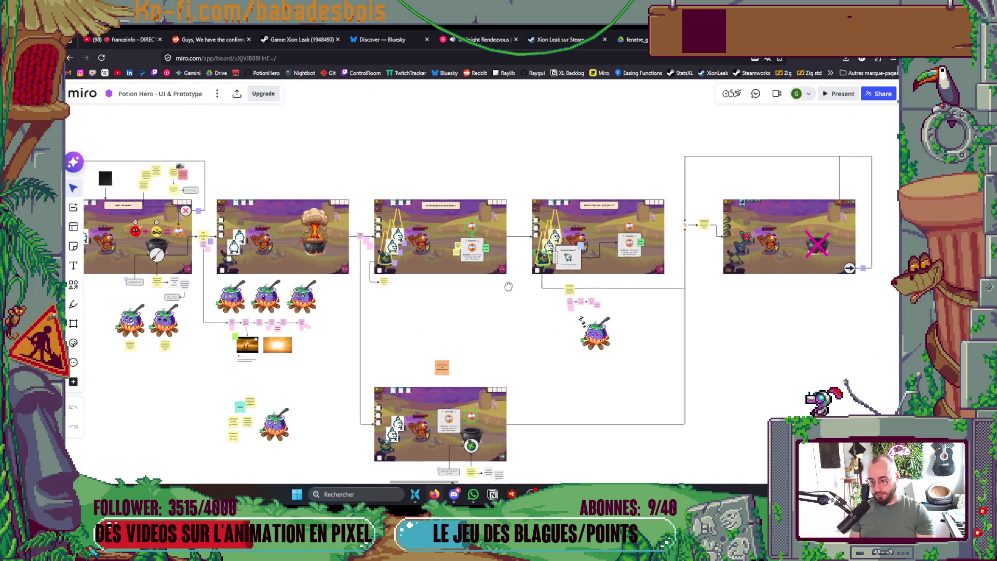
scroll(512, 291, "right", 2)
scroll(467, 311, "left", 8)
scroll(634, 465, "down", 3)
key("alt+Tab")
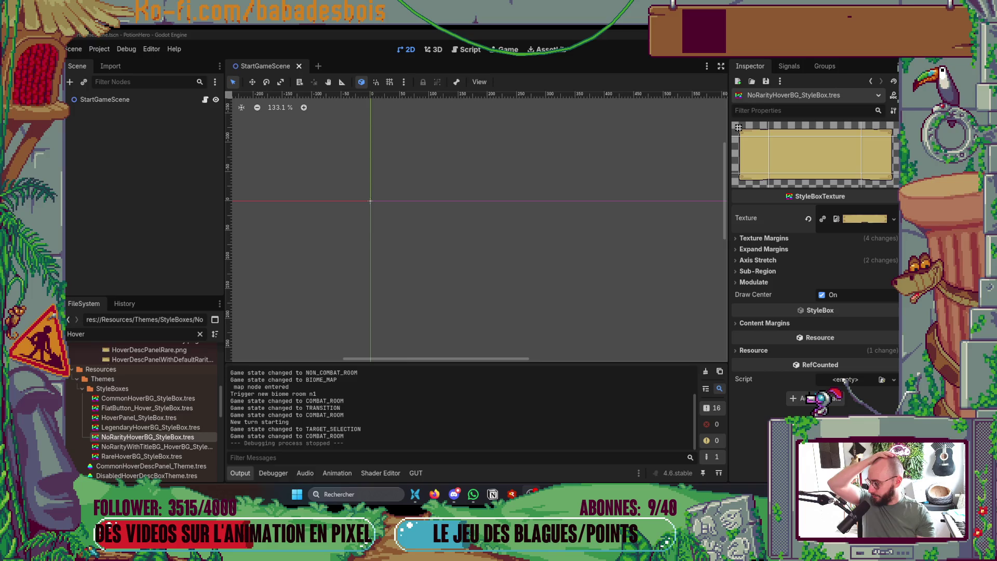
Open the BiomeRoom scene via quick search and inspect its CanvasLayer and TeamLayer nodes.
key("ctrl+shift+o")
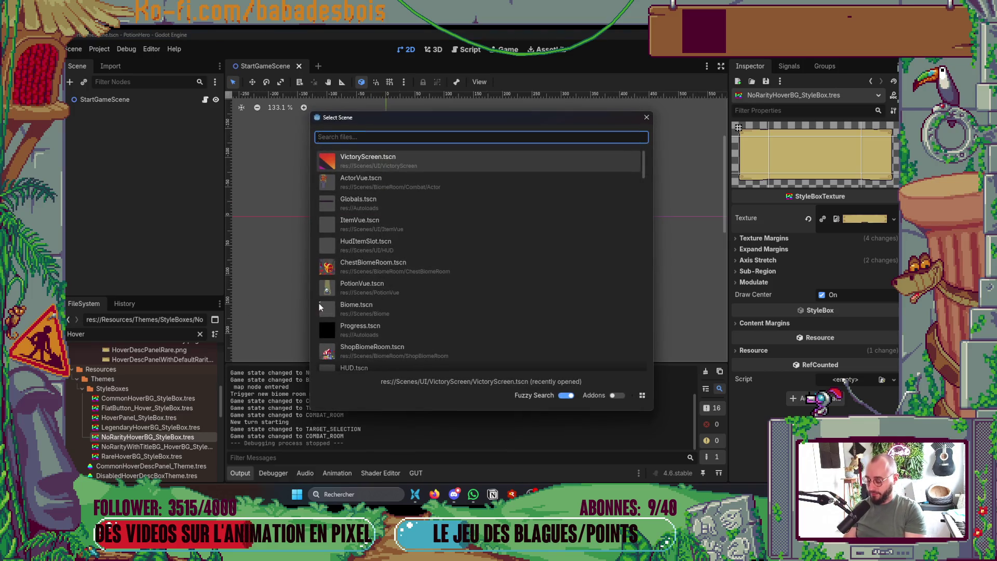
type("Biome")
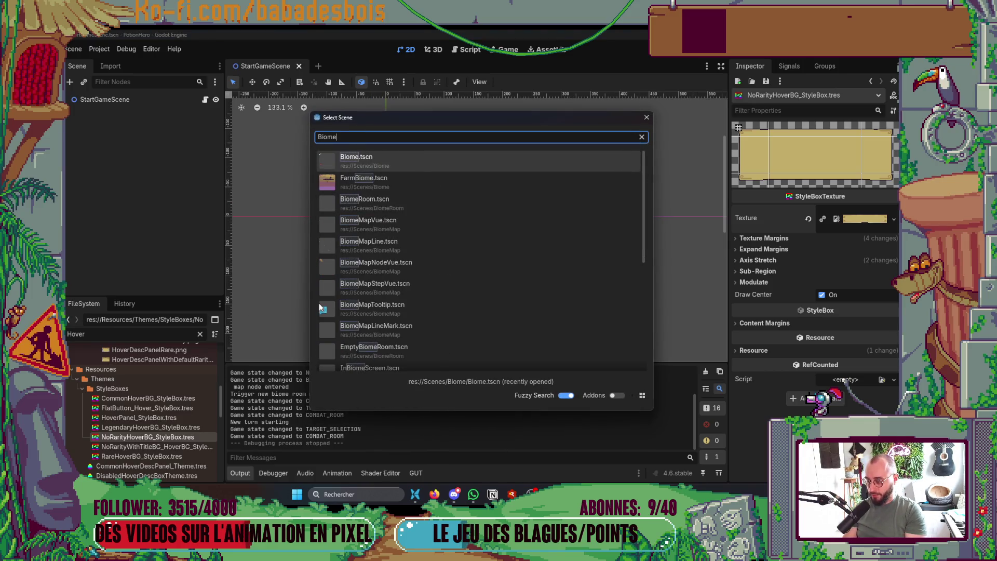
type("Roo")
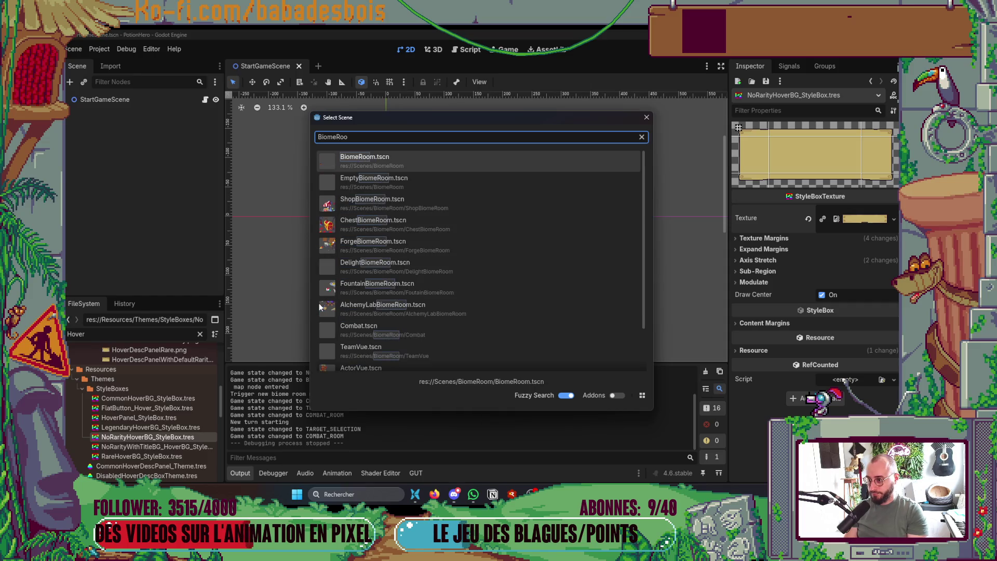
key("Return")
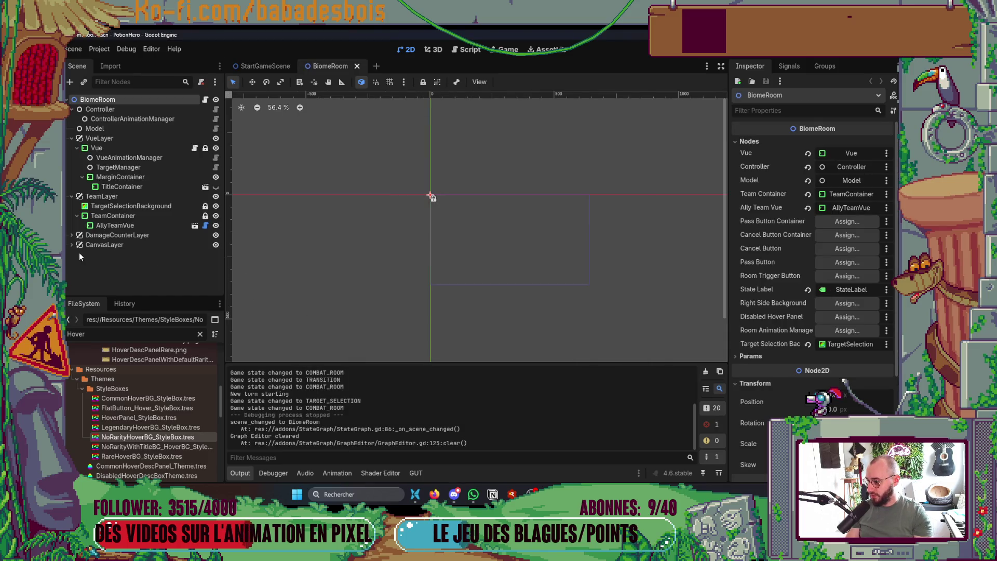
left_click(71, 250)
left_click(72, 244)
left_click(73, 245)
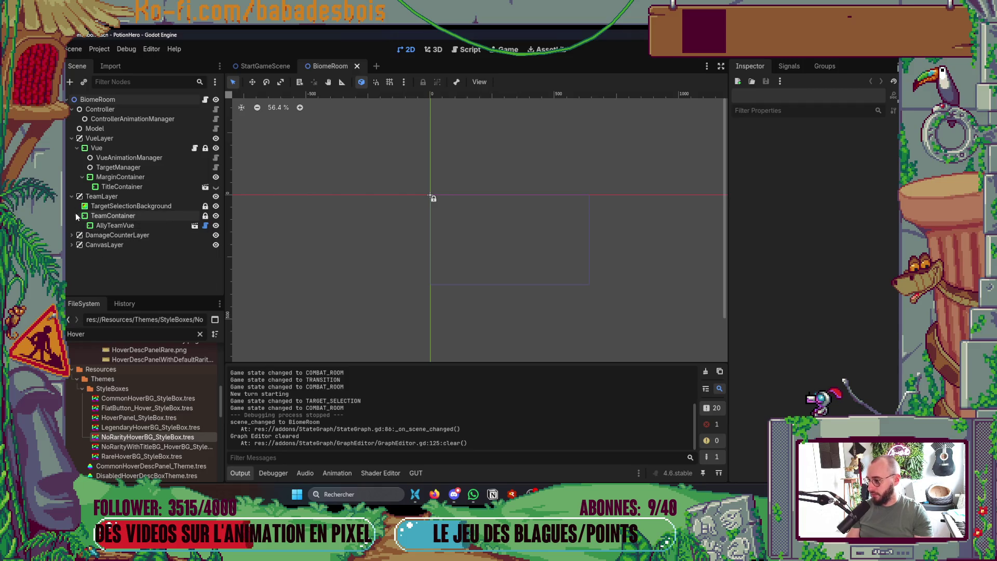
left_click(72, 197)
key("ctrl+shift+p")
Open the WarningDescPanel scene via quick scene search 'Disab' and select its root node.
type("Di")
key("Escape")
key("ctrl+shift+o")
type("Di")
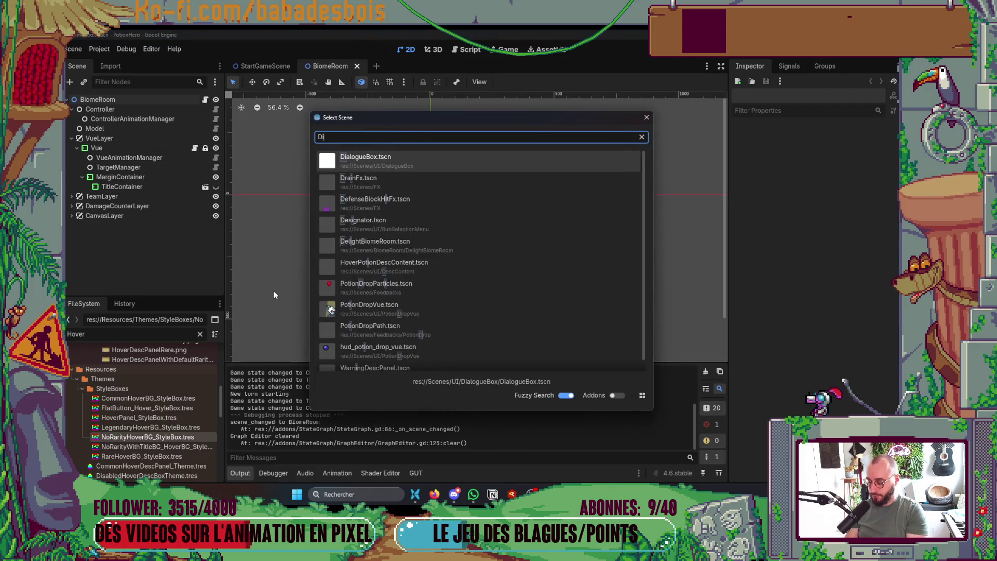
type("sab")
key("Return")
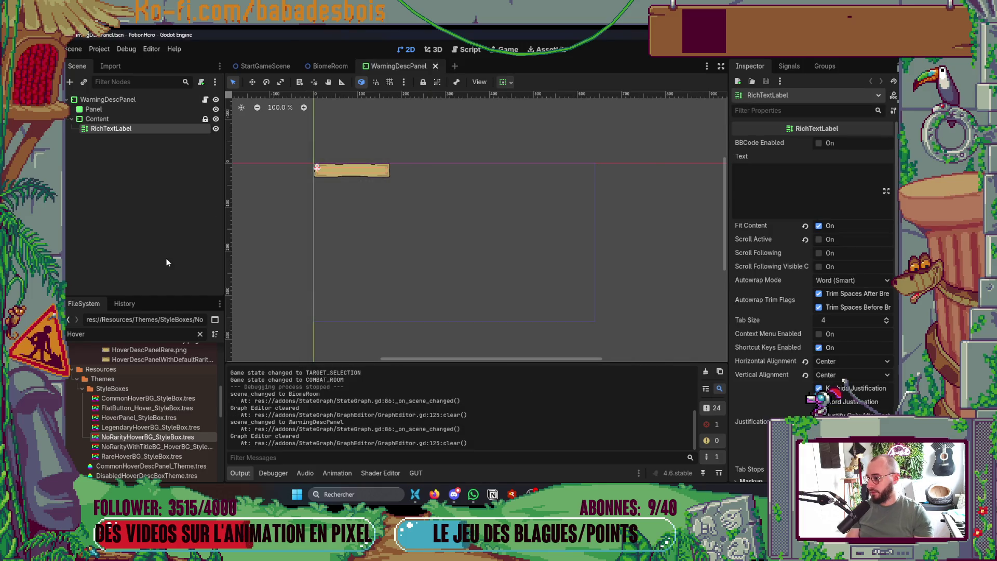
left_click(135, 100)
Filter FileSystem for 'Disa' and drag DisabledHoverDescBoxTheme.tres onto the scene tree.
key("ctrl+a")
type("Disa")
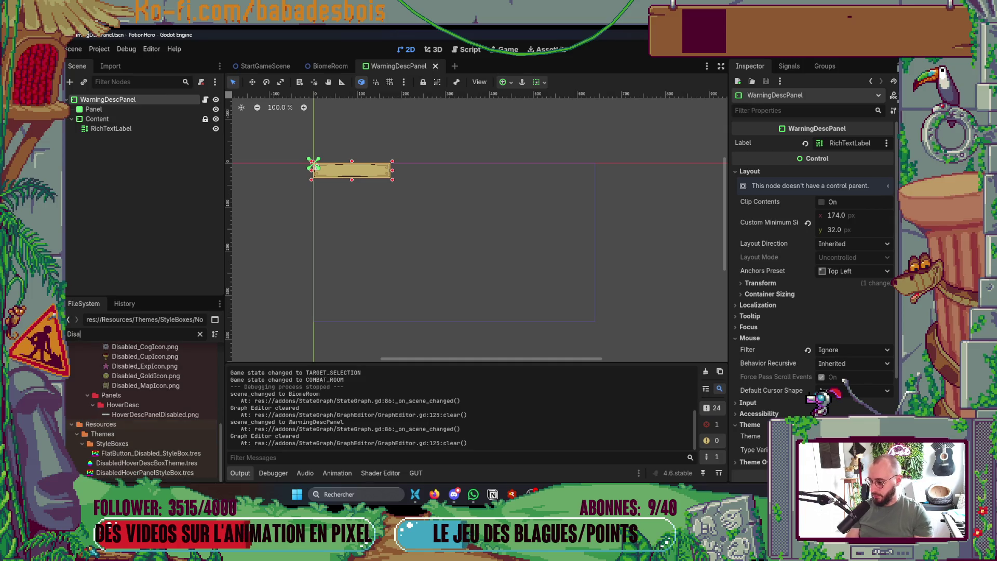
scroll(192, 415, "up", 1)
scroll(193, 437, "down", 1)
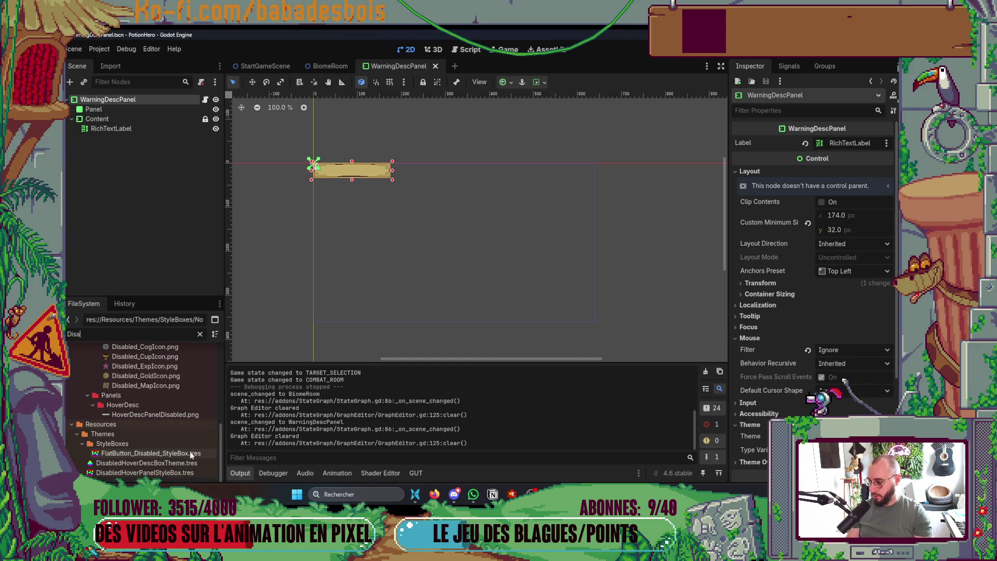
left_click(182, 466)
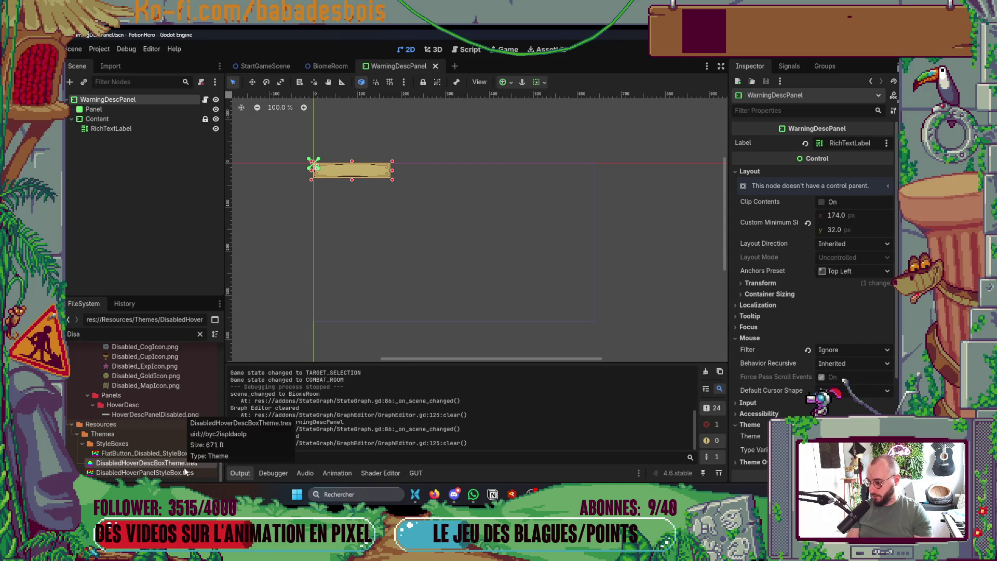
mouse_move(176, 459)
left_mouse_down()
mouse_move(146, 130)
mouse_move(119, 108)
left_mouse_up()
Launch PotionHero in debug, start the second adventure and head to the farm map.
key("F5")
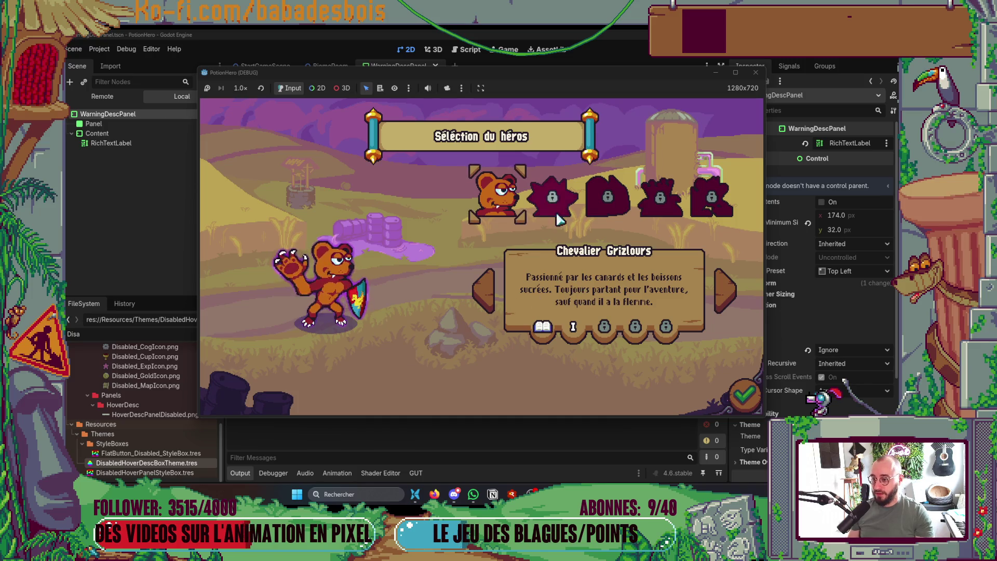
key("Return")
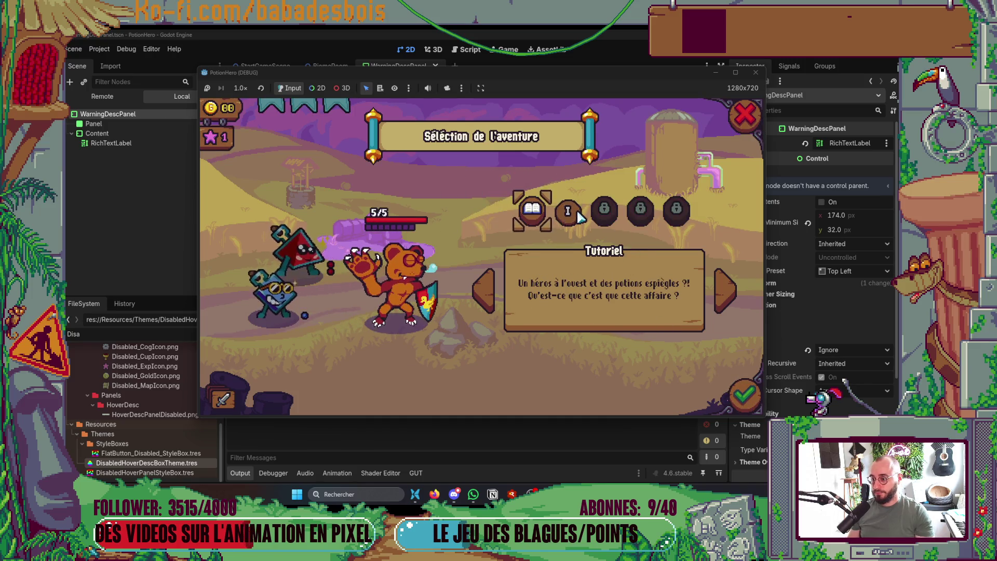
left_click(578, 213)
left_click(737, 388)
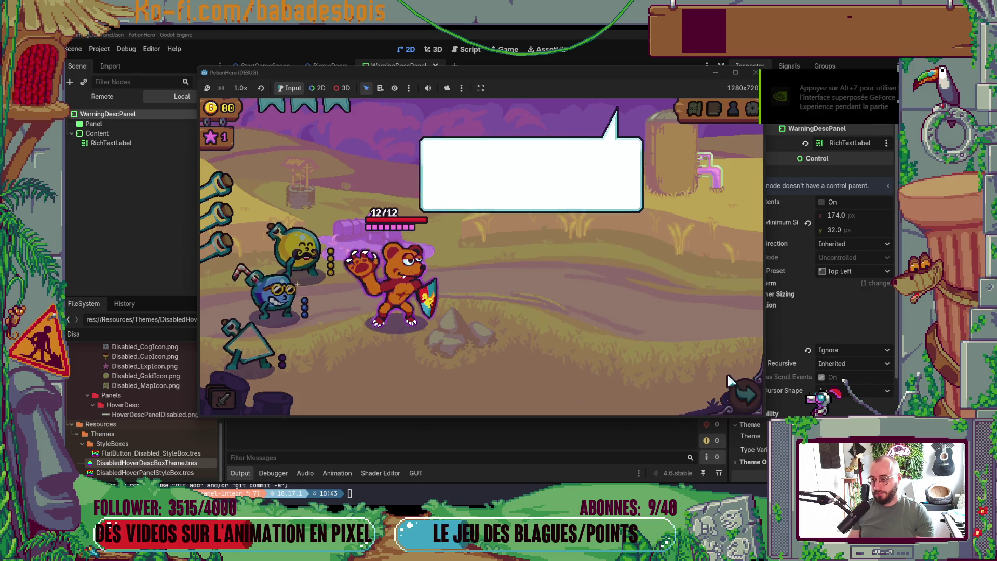
left_click(681, 335)
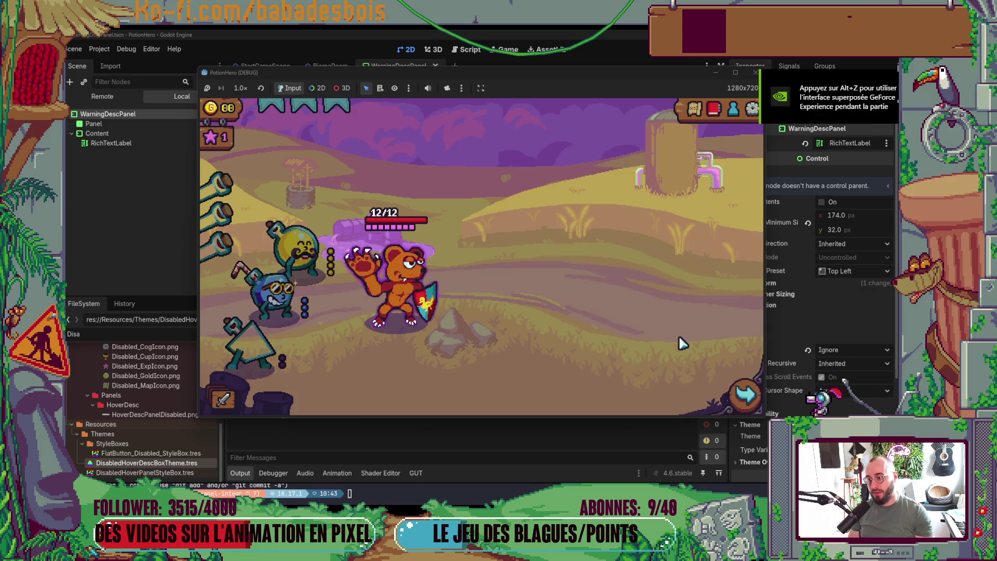
left_click(746, 395)
Win the combat beside the bear by passing turns, returning to the Ferme malfamée map.
left_click(292, 283)
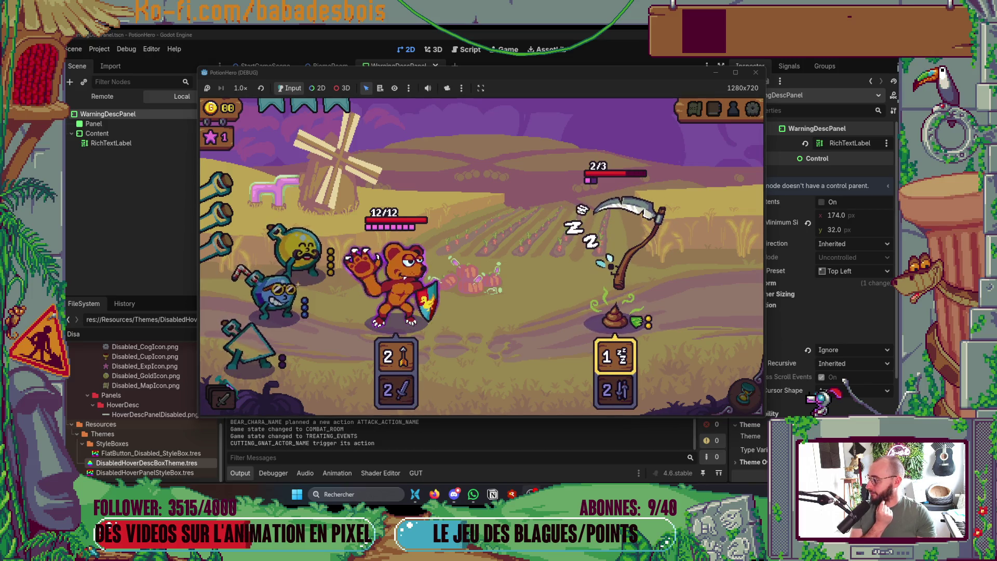
left_click(734, 393)
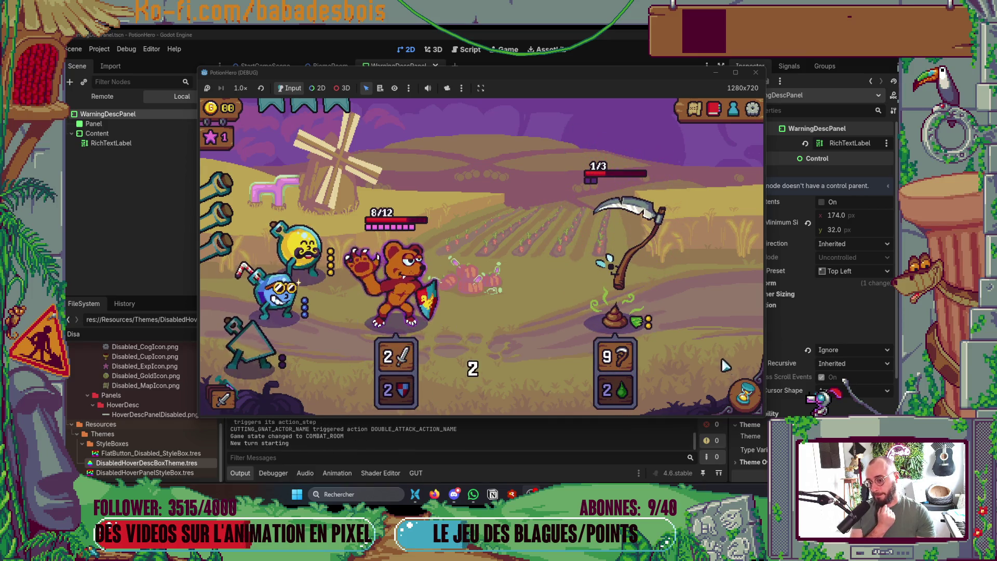
left_click(744, 394)
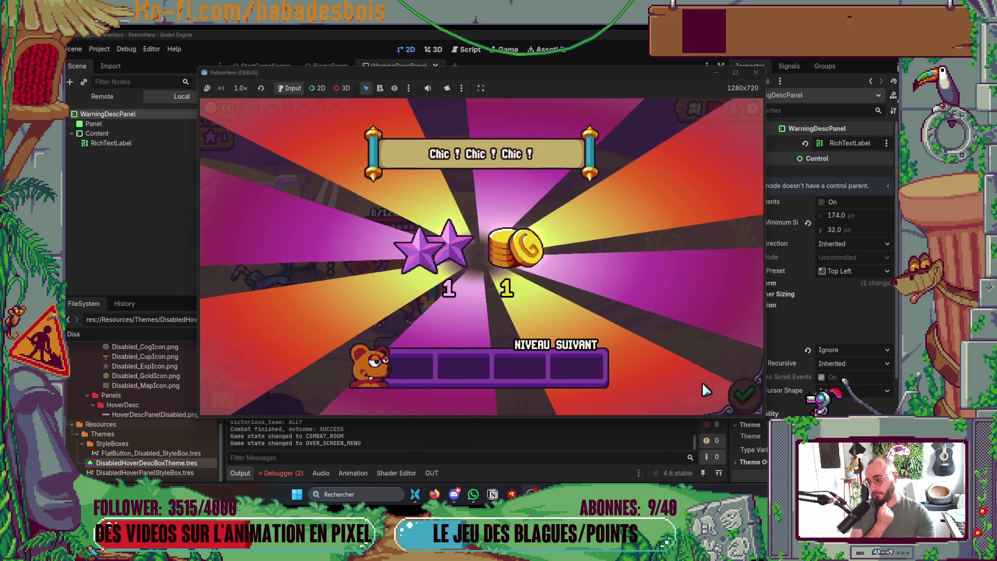
left_click(744, 395)
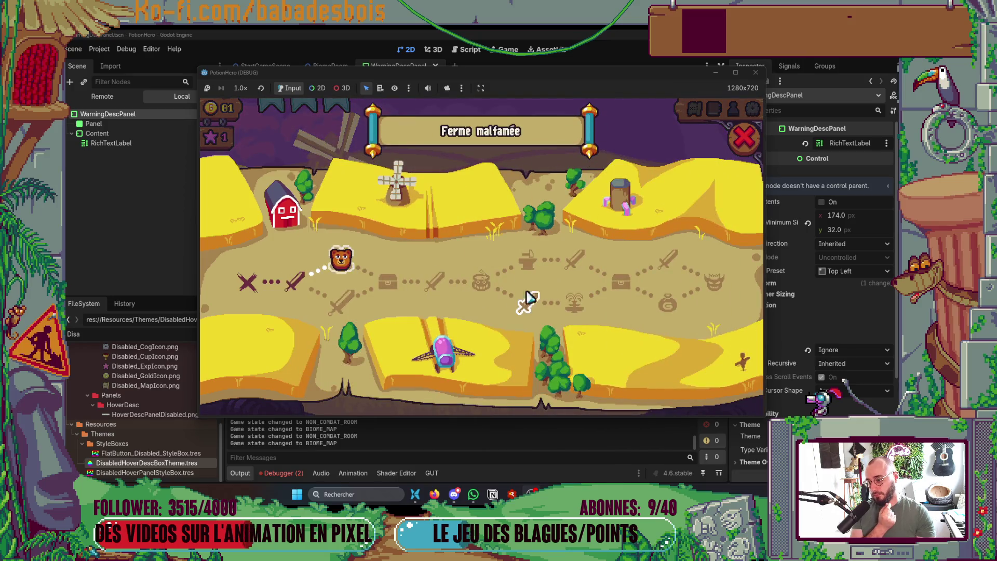
Visit the fountain room and check its refill options before reopening the farm map.
left_click(516, 297)
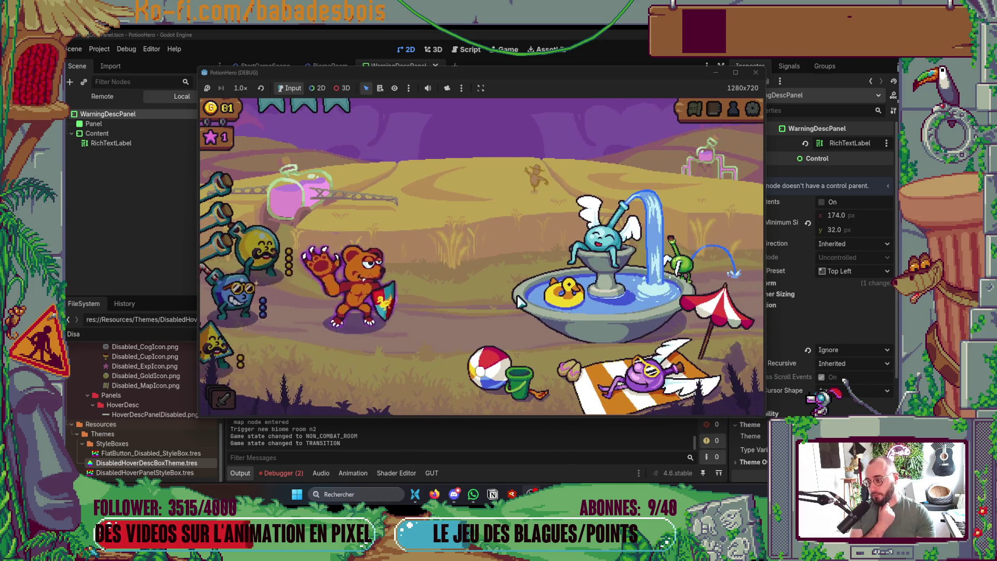
left_click(526, 319)
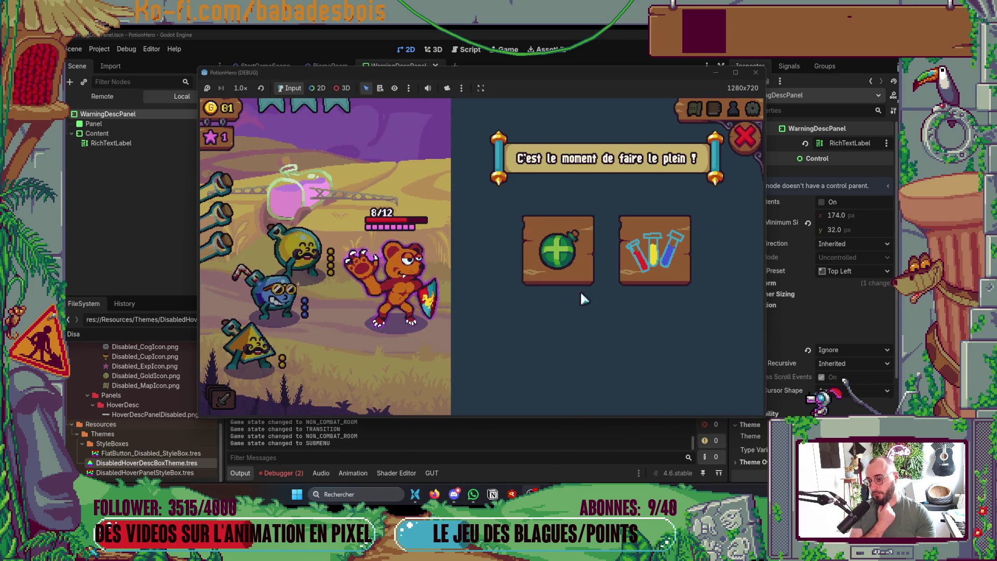
left_click(745, 137)
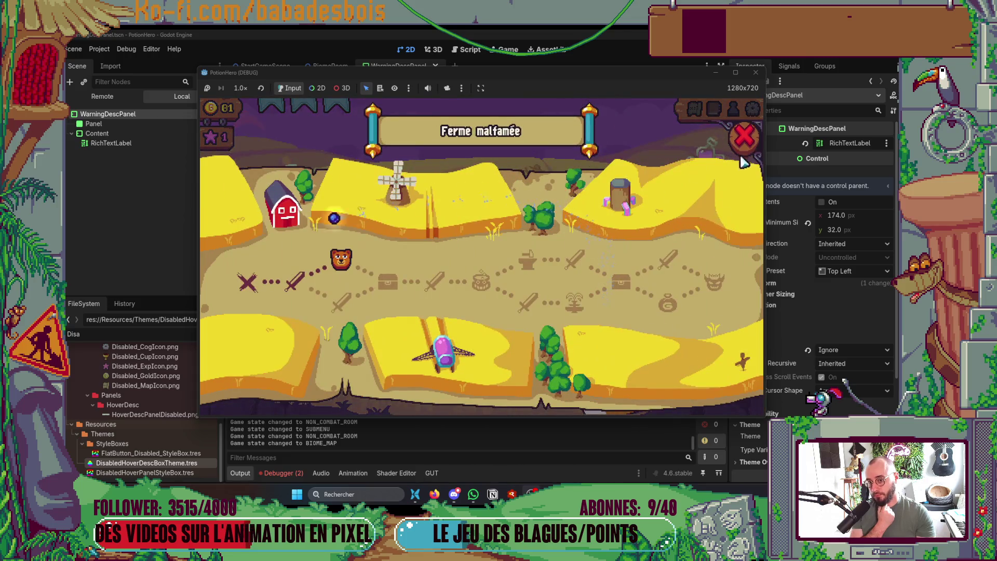
left_click(744, 138)
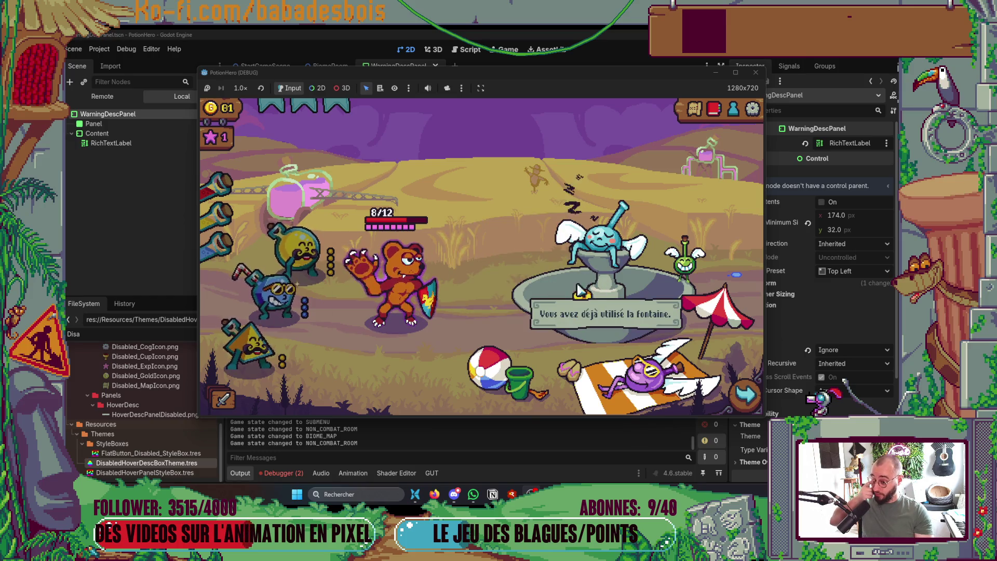
left_click(730, 401)
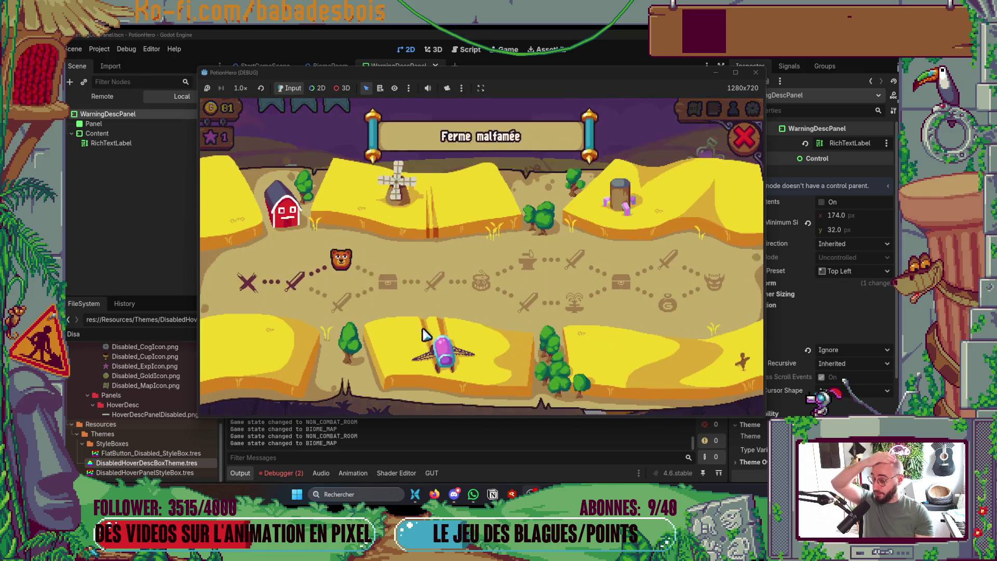
Open the treasure chest for the pinwheel, enter the pig-farmer fight, then stop and save.
left_click(512, 310)
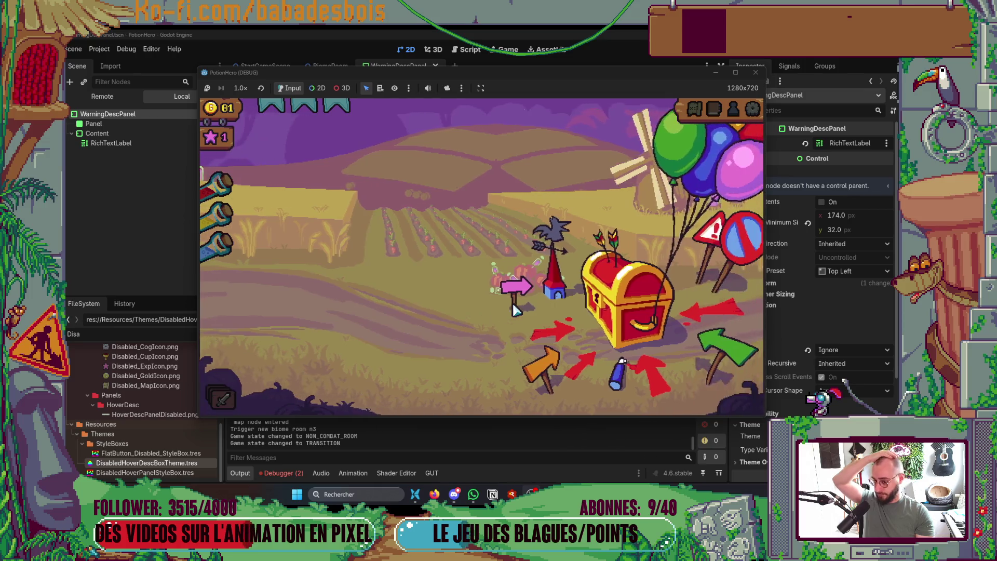
left_click(598, 304)
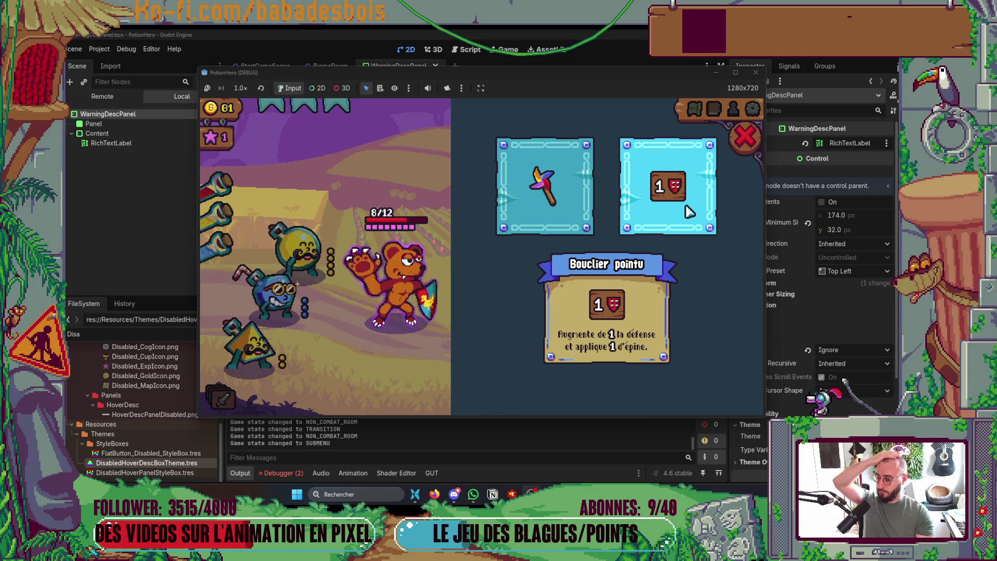
left_click(545, 187)
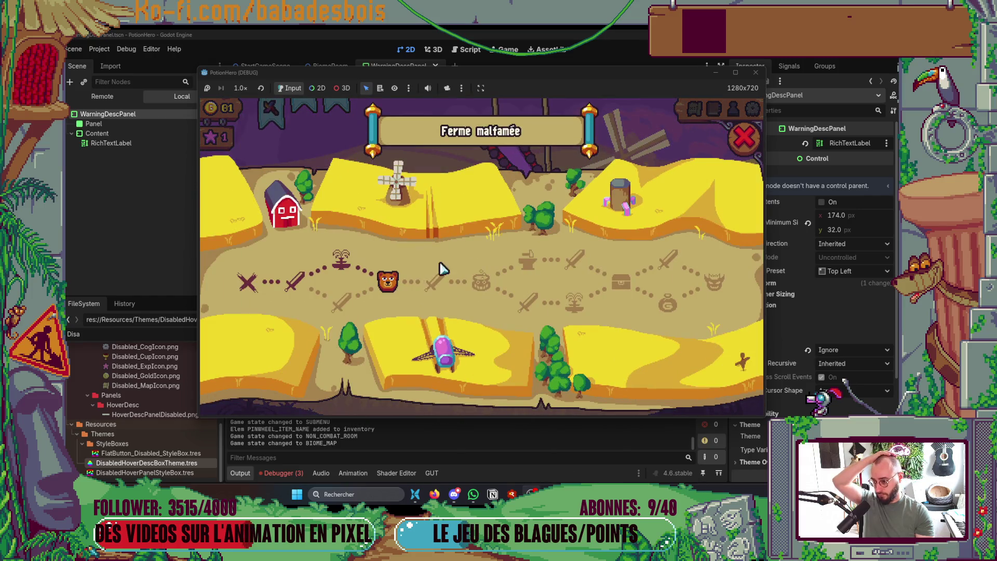
left_click(448, 284)
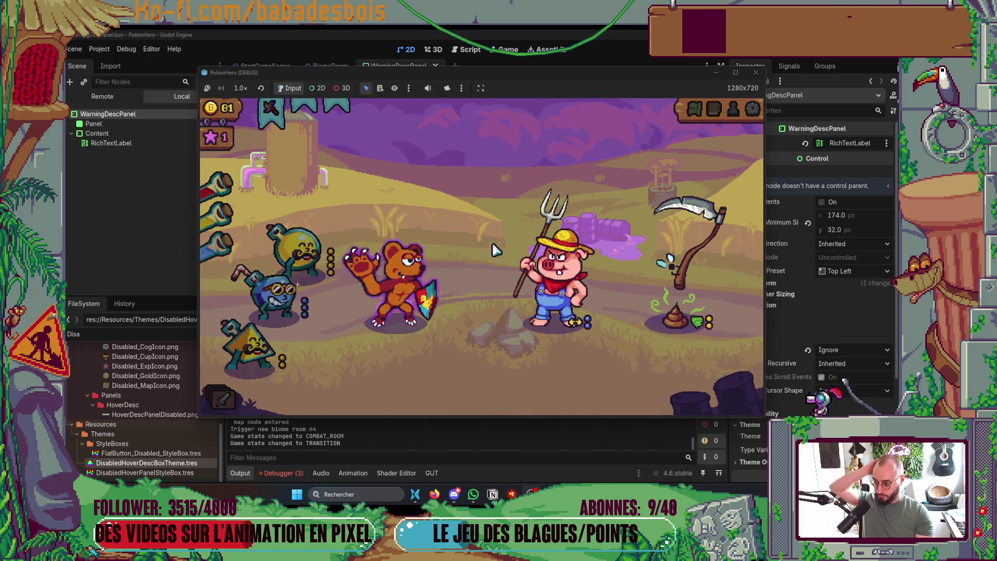
left_click(756, 72)
key("ctrl+s")
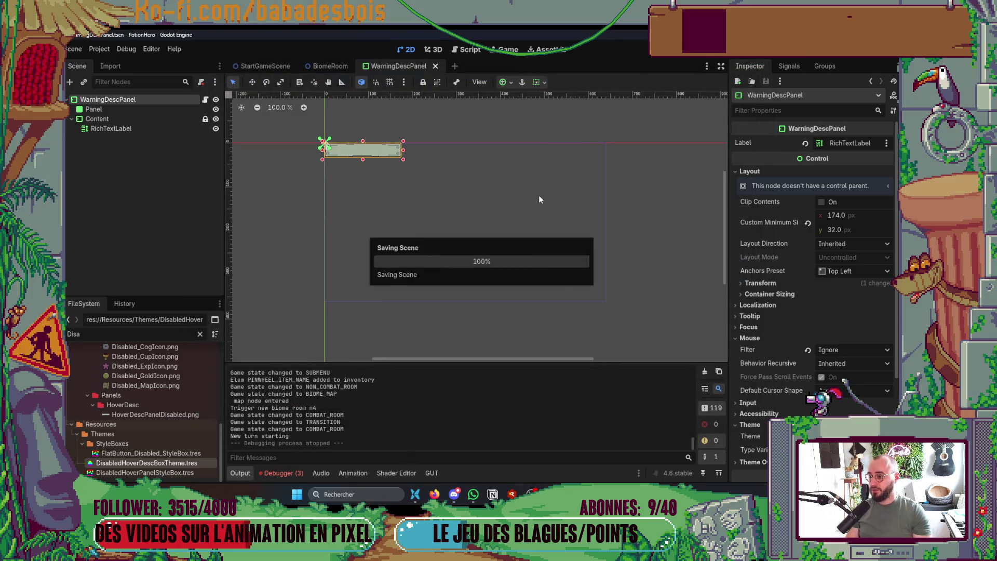
Find and open TestRunData.tres in the Inspector.
type("RunData")
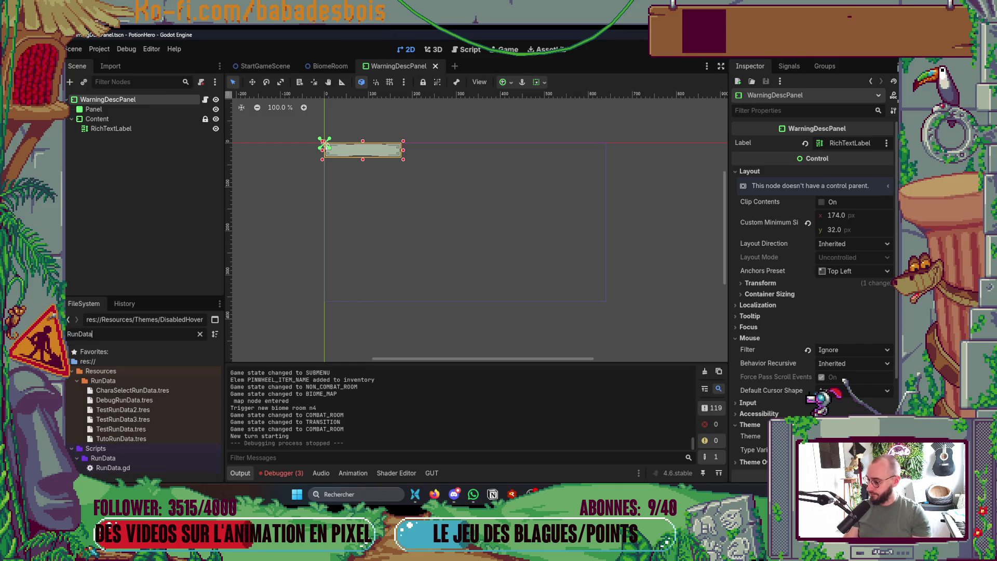
left_click(124, 430)
scroll(748, 357, "down", 5)
left_click(842, 334)
left_click(844, 334)
Fill the inventory Elems with three GoldenAnvilItem.tres slots and relaunch the debug run.
left_click(872, 292)
left_click(882, 300)
left_click(882, 300)
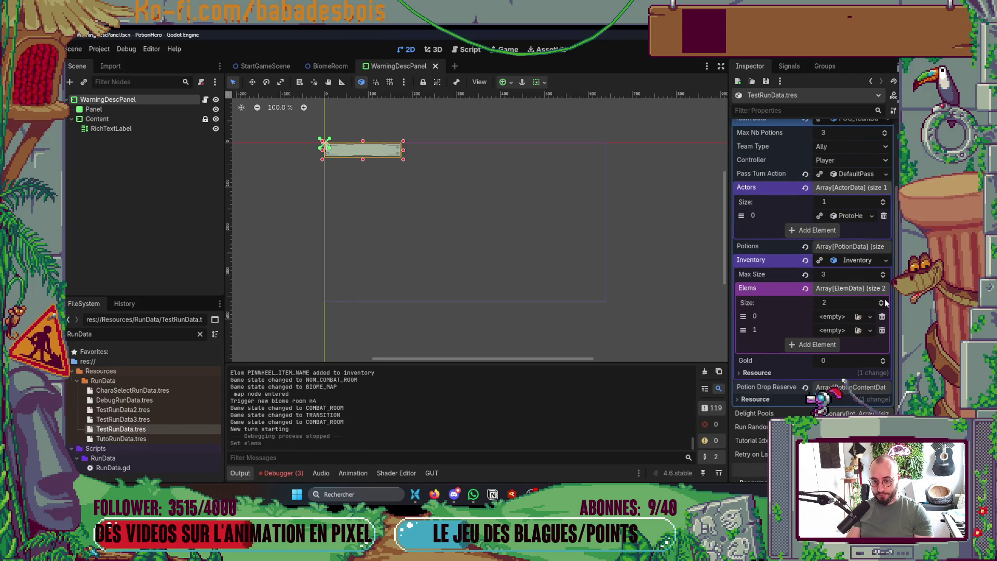
left_click(882, 300)
type("Anvil")
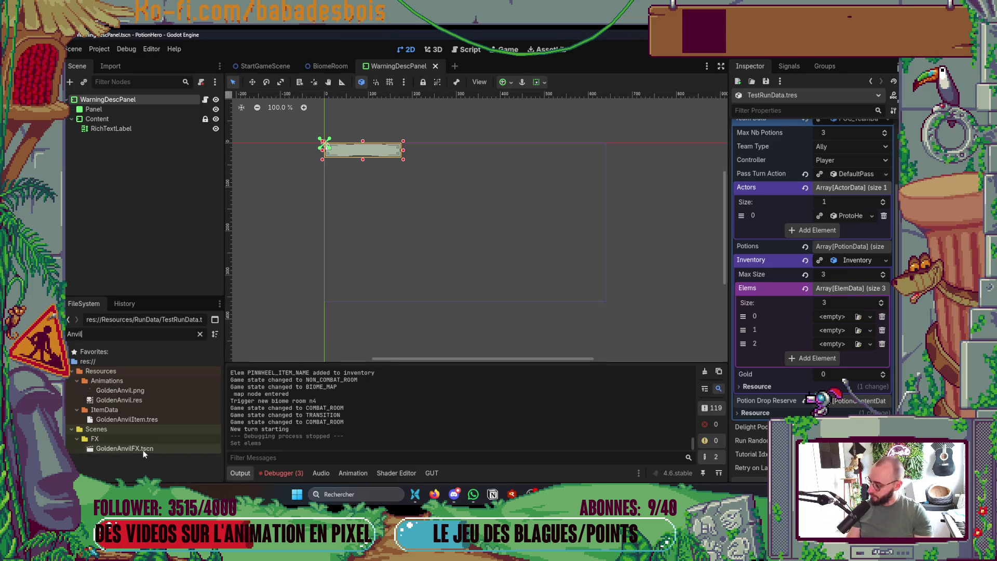
left_click_drag(762, 357, 826, 319)
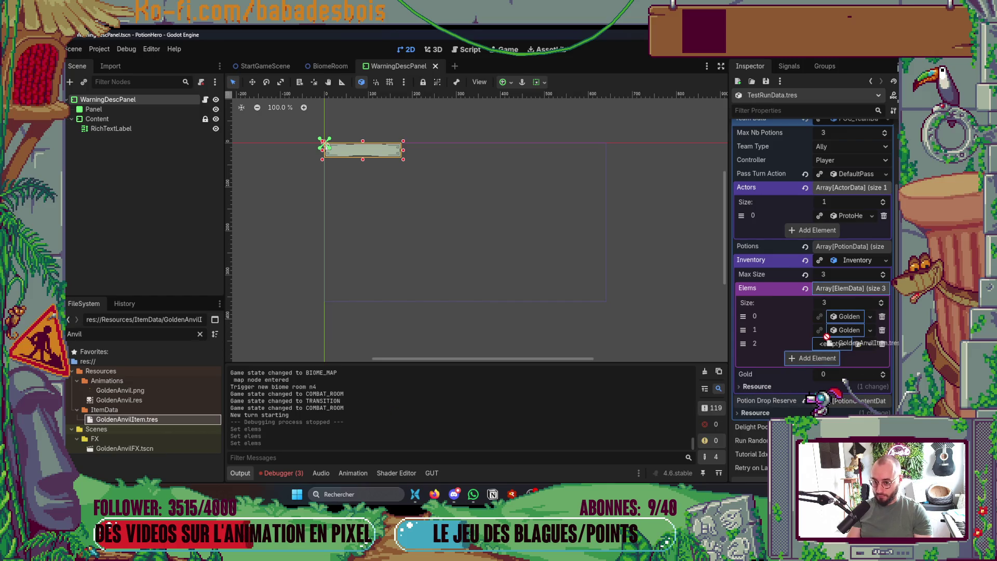
key("F5")
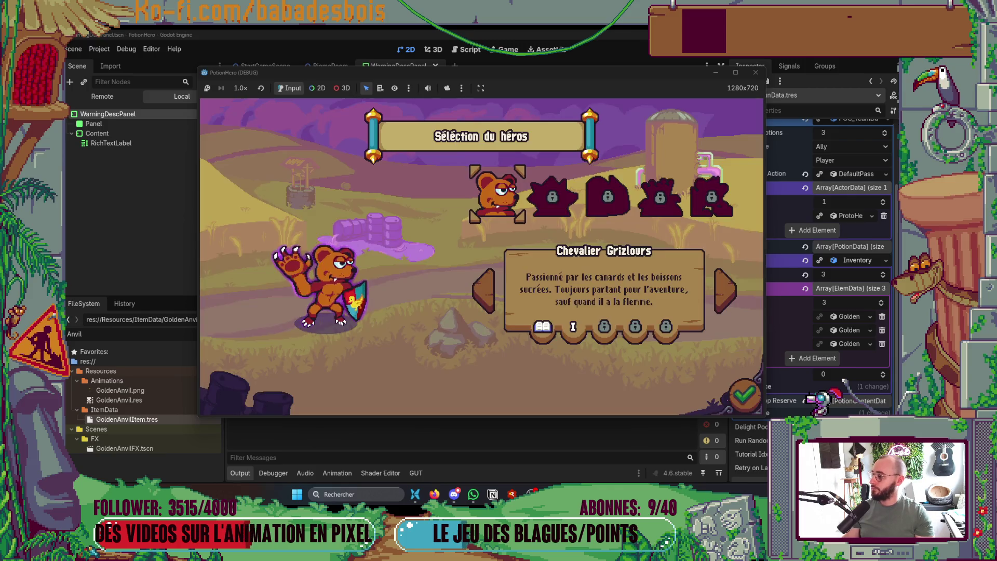
Confirm the hero, start the Réveil de l'ours adventure and leave the first room.
left_click(746, 395)
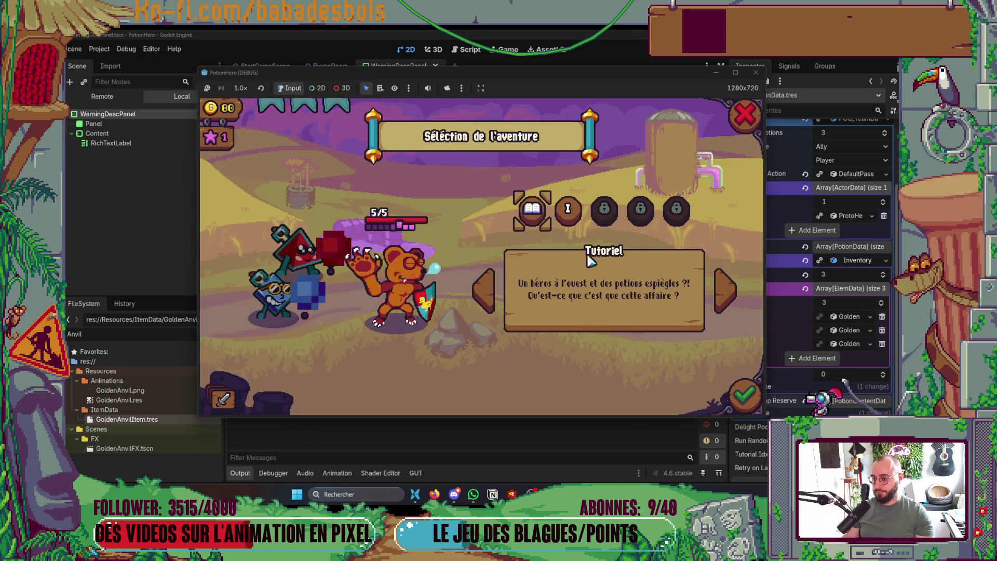
left_click(577, 213)
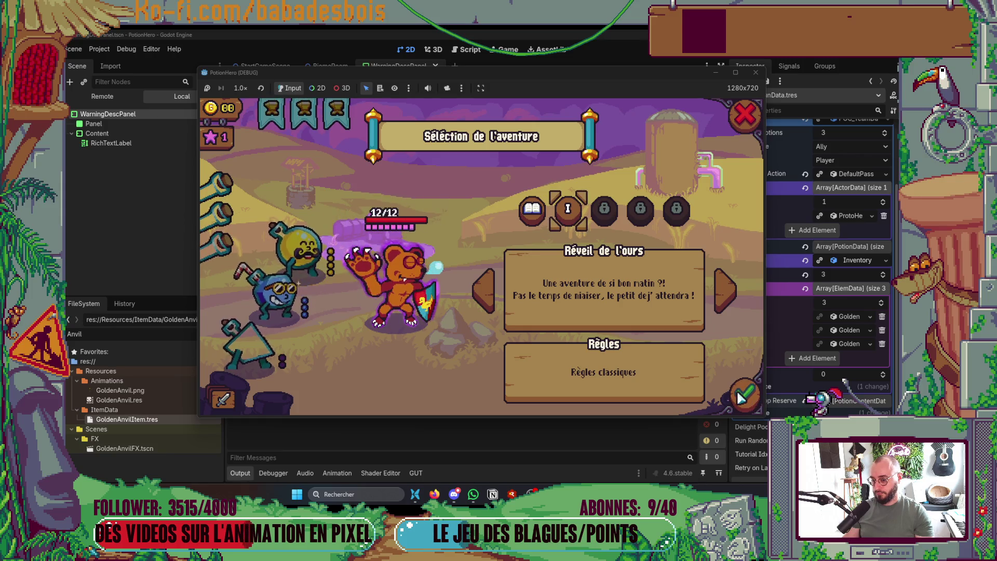
left_click(737, 407)
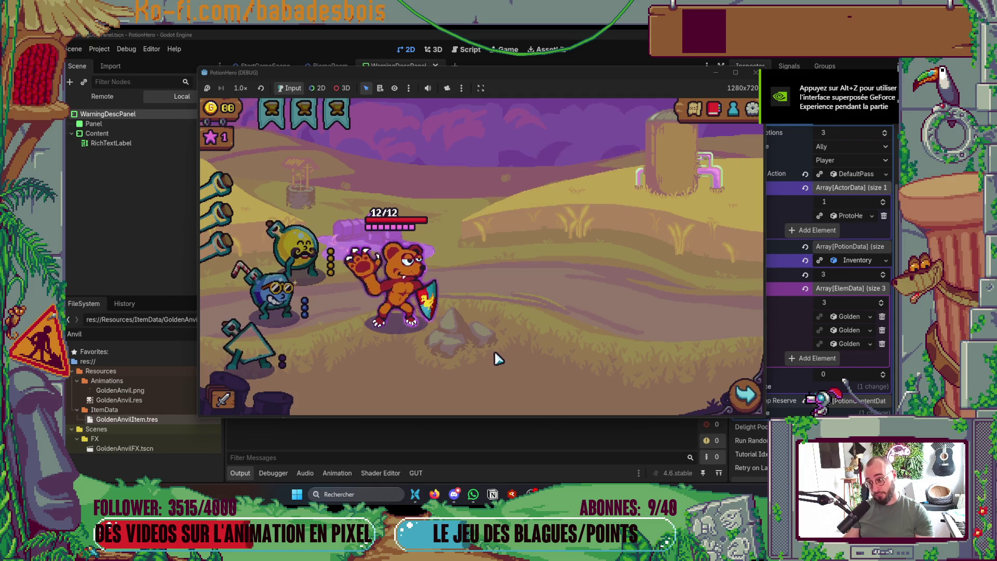
left_click(746, 394)
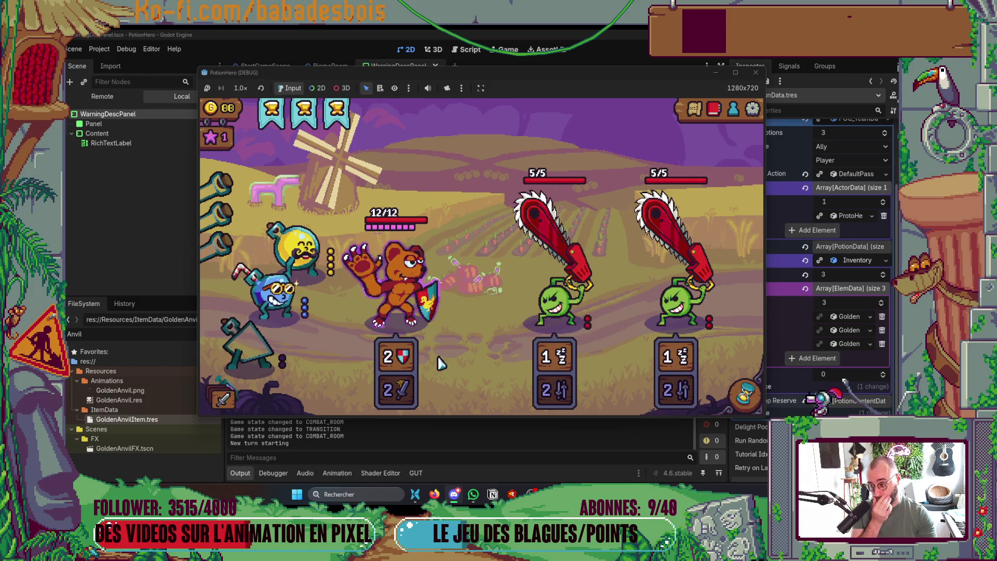
Use the yellow potion on the bear twice to win the chainsaw fight and confirm victory.
left_click(336, 269)
left_click(372, 323)
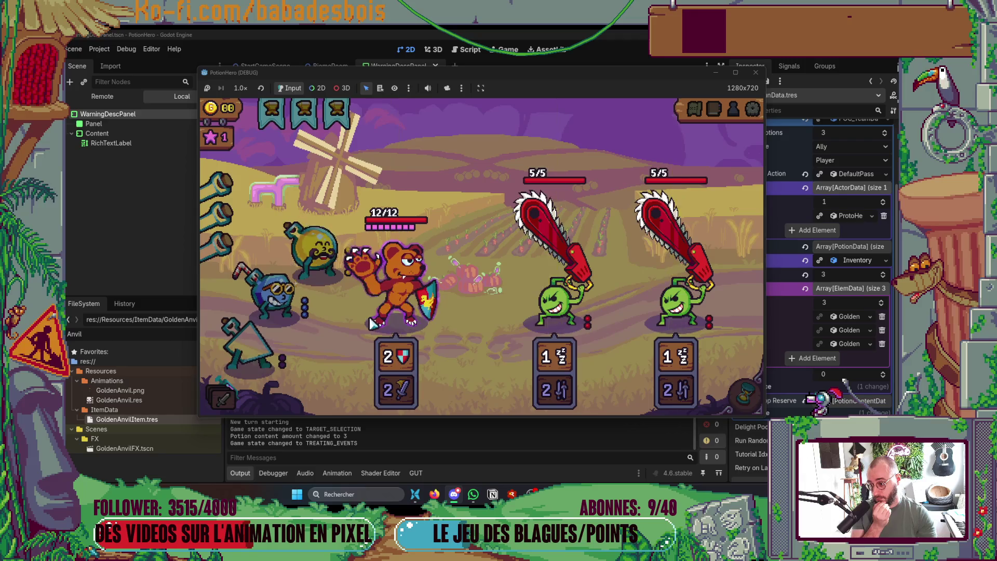
left_click(343, 311)
left_click(400, 296)
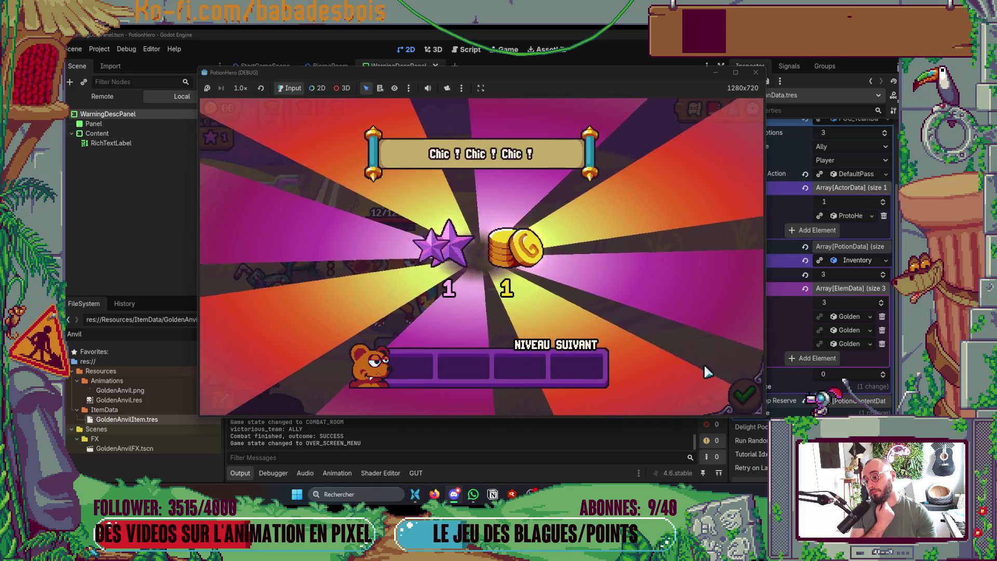
left_click(735, 381)
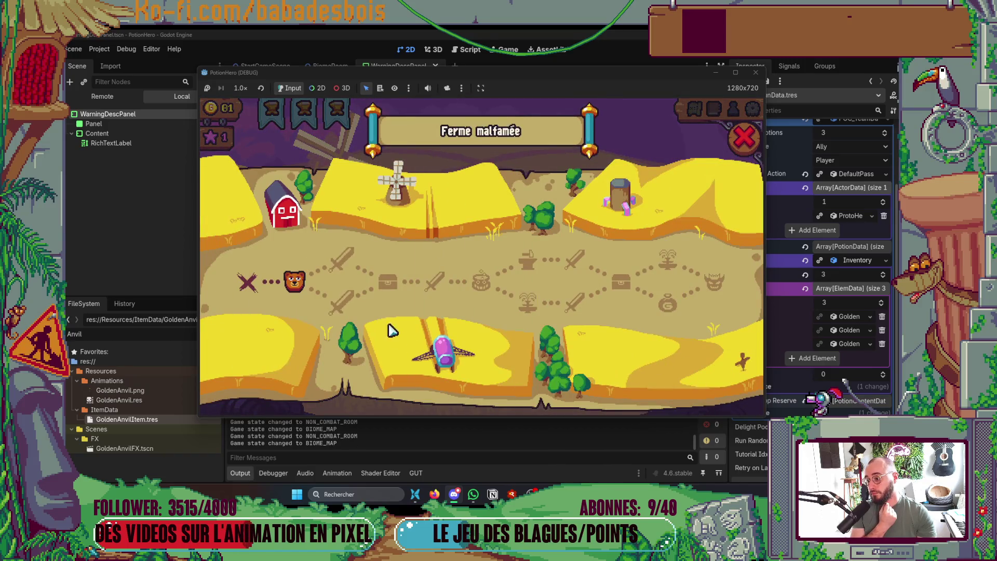
Enter the next combat room, end the turn, and feed the bear yellow potion to win.
left_click(348, 259)
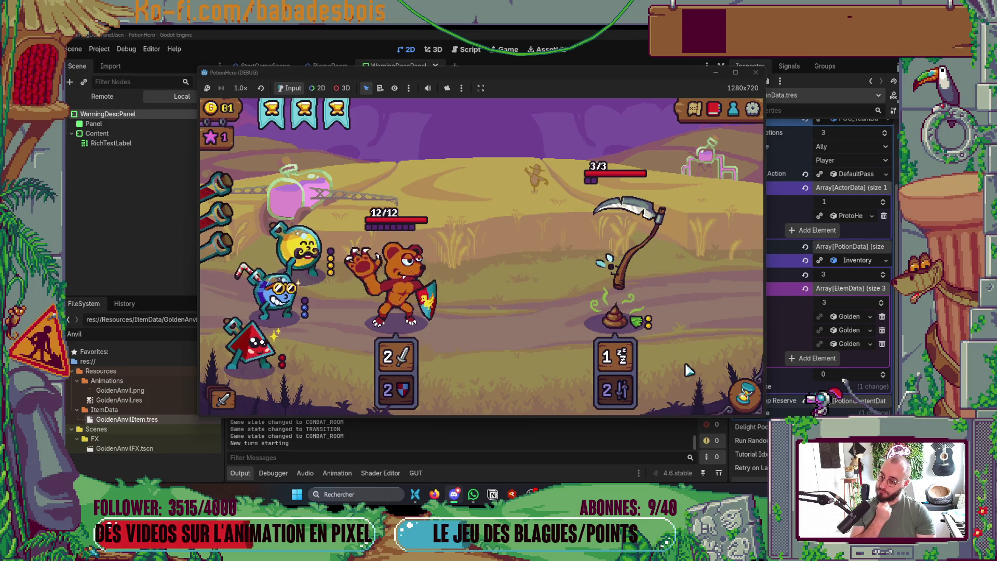
key("space")
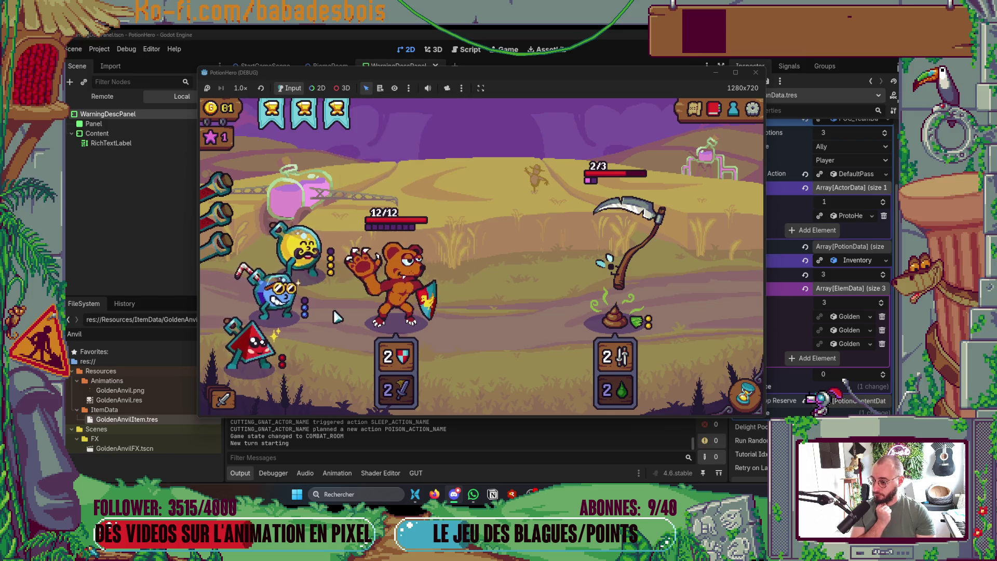
left_click(306, 250)
left_click(400, 291)
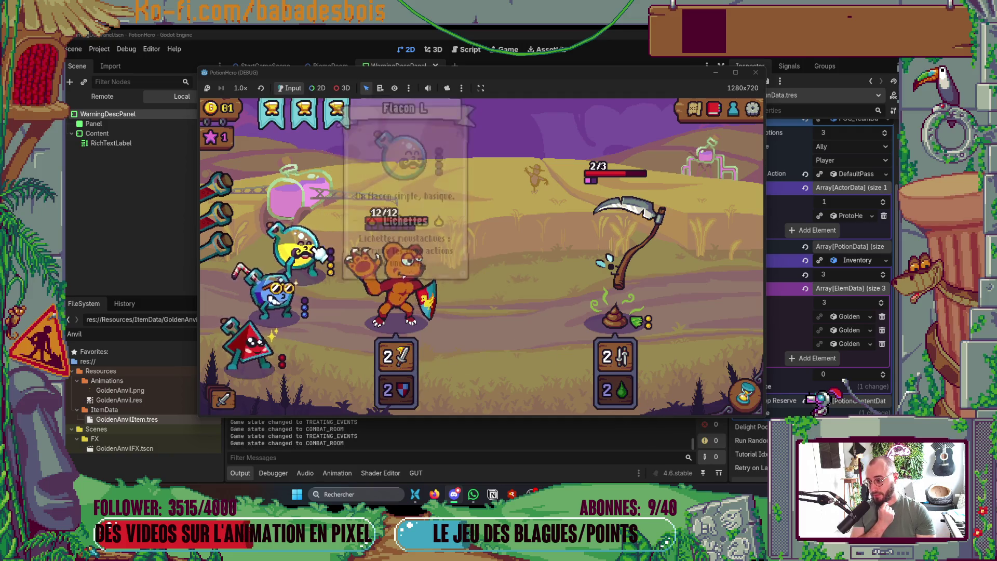
left_click(304, 249)
left_click(658, 342)
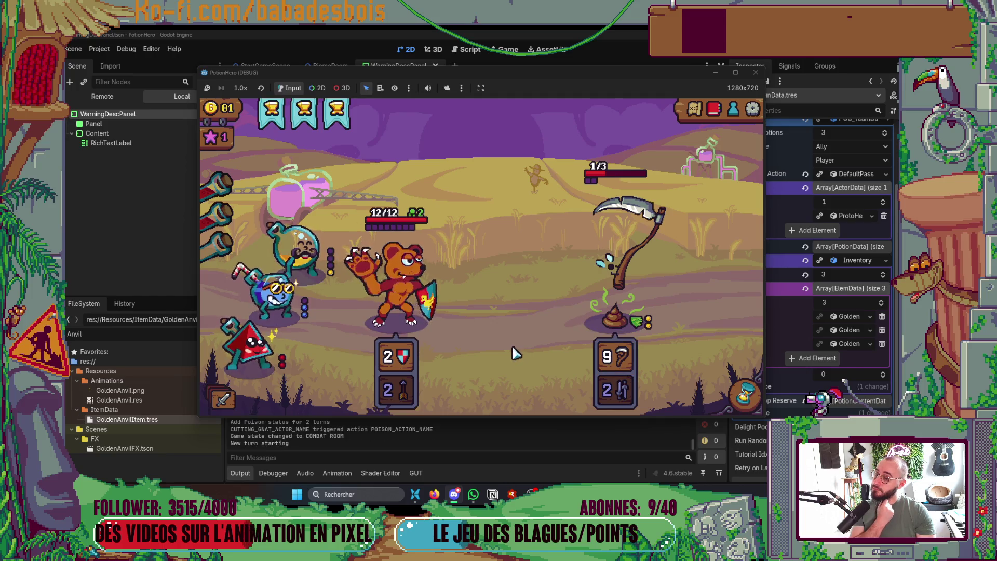
left_click(325, 271)
left_click(398, 286)
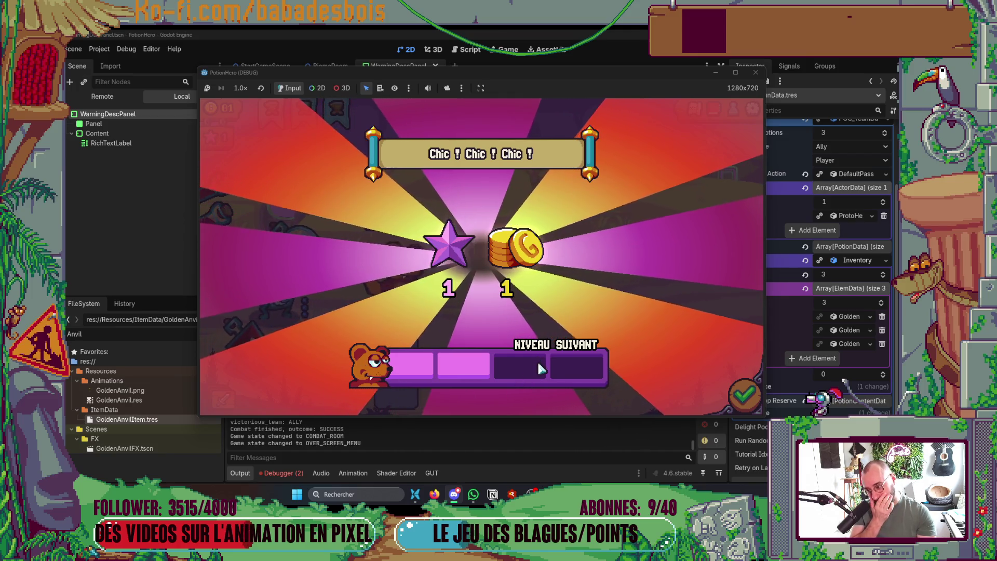
left_click(744, 396)
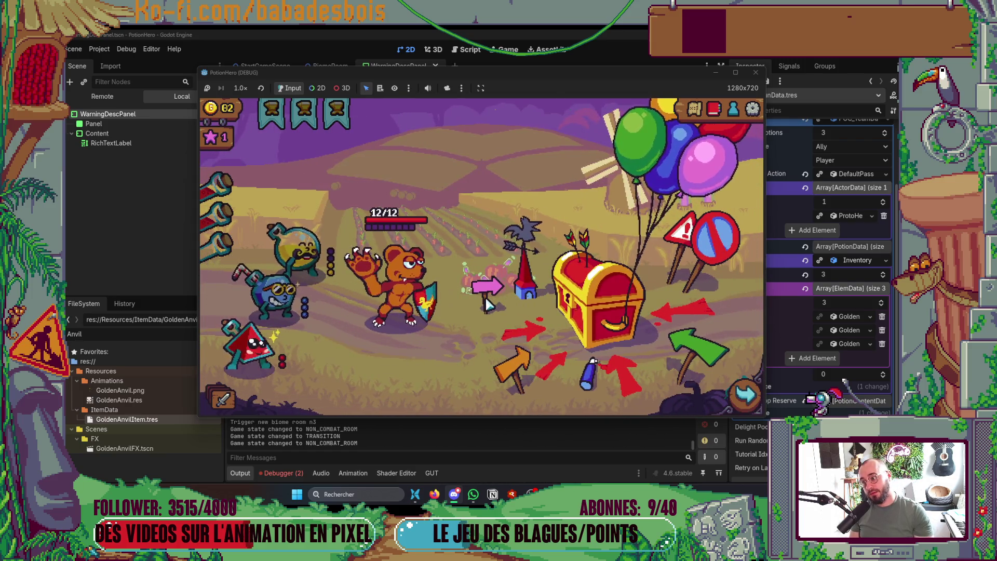
Open the treasure chest, get the full-inventory notice on the Bidon hydrolix reward, and close it.
left_click(605, 299)
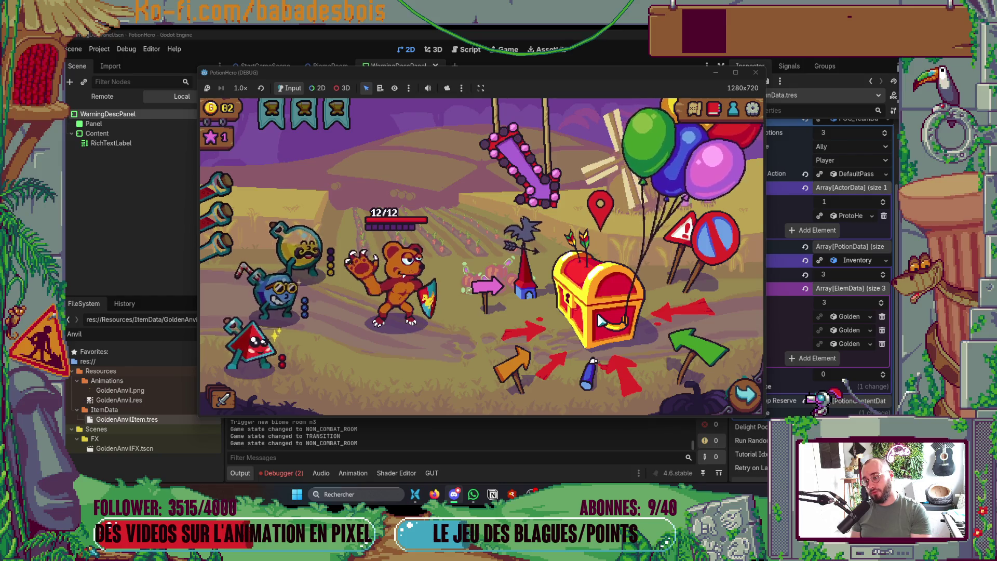
left_click(601, 319)
mouse_move(685, 232)
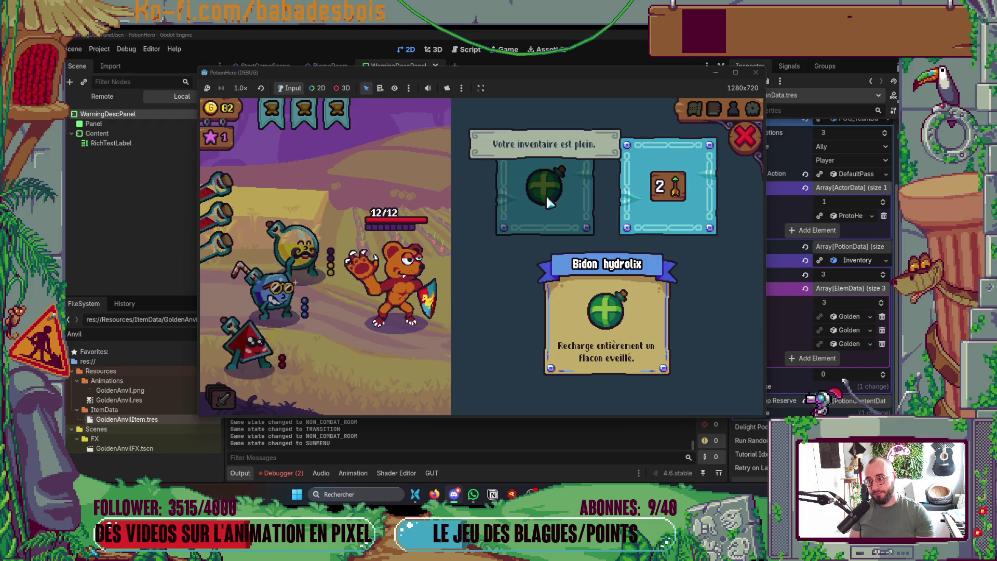
mouse_move(571, 201)
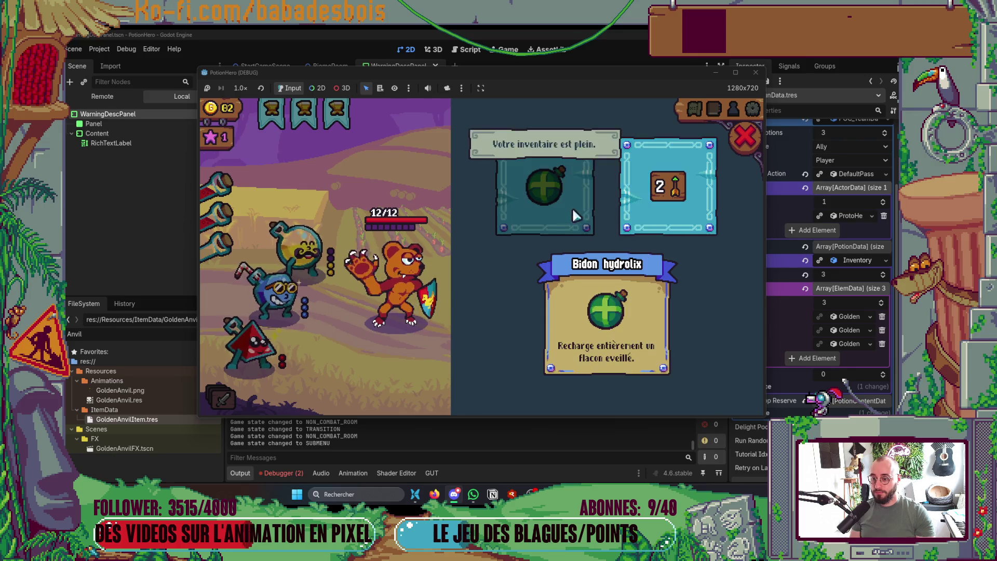
left_click(664, 213)
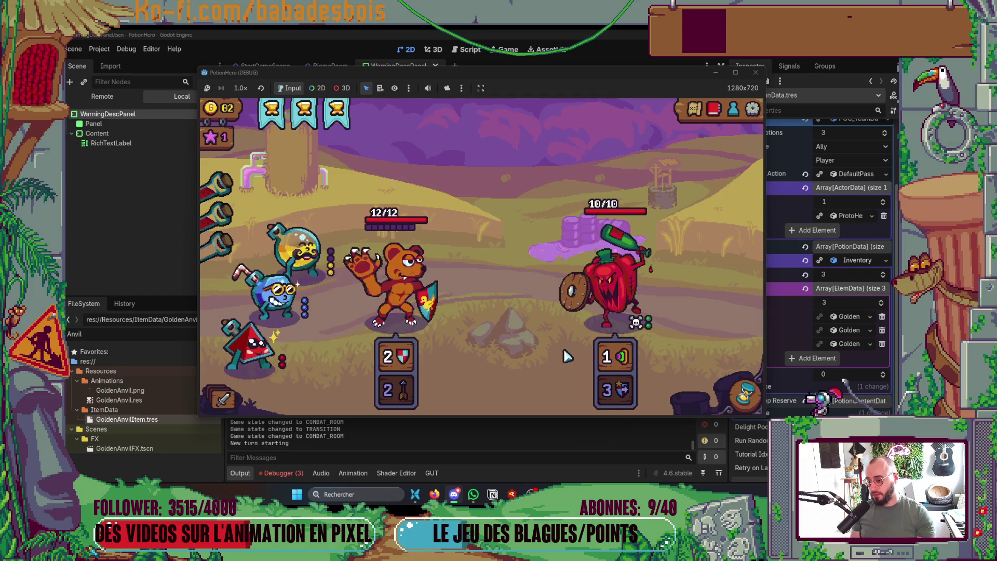
Buff the bear with a potion, target the bell pepper with another, and end the turn.
left_click(325, 263)
left_click(423, 302)
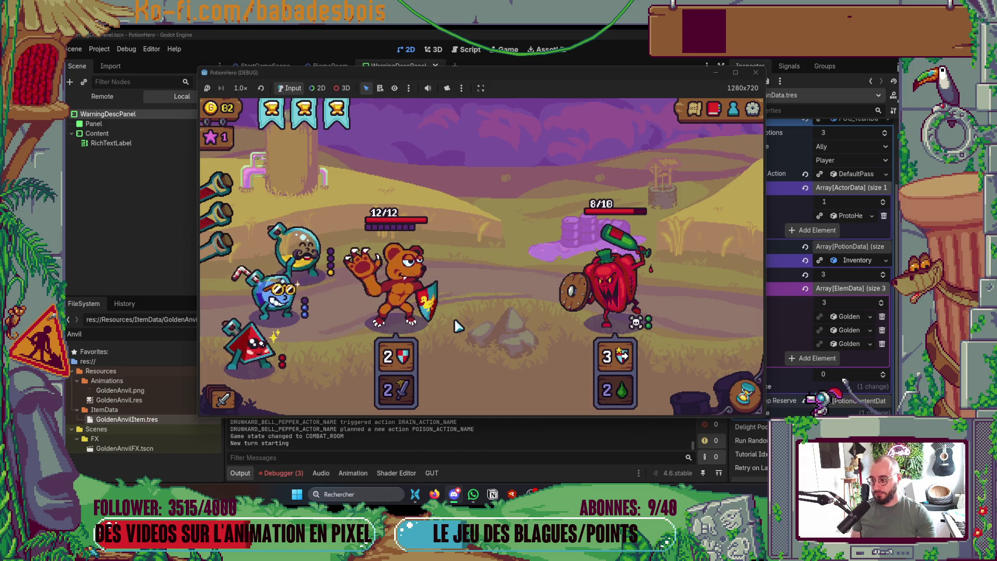
mouse_move(409, 324)
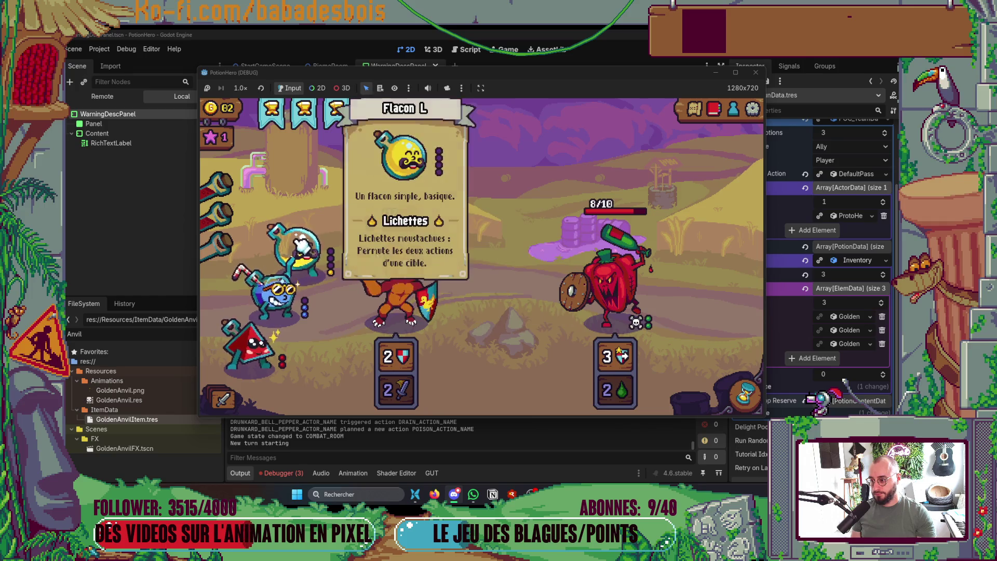
left_click(301, 253)
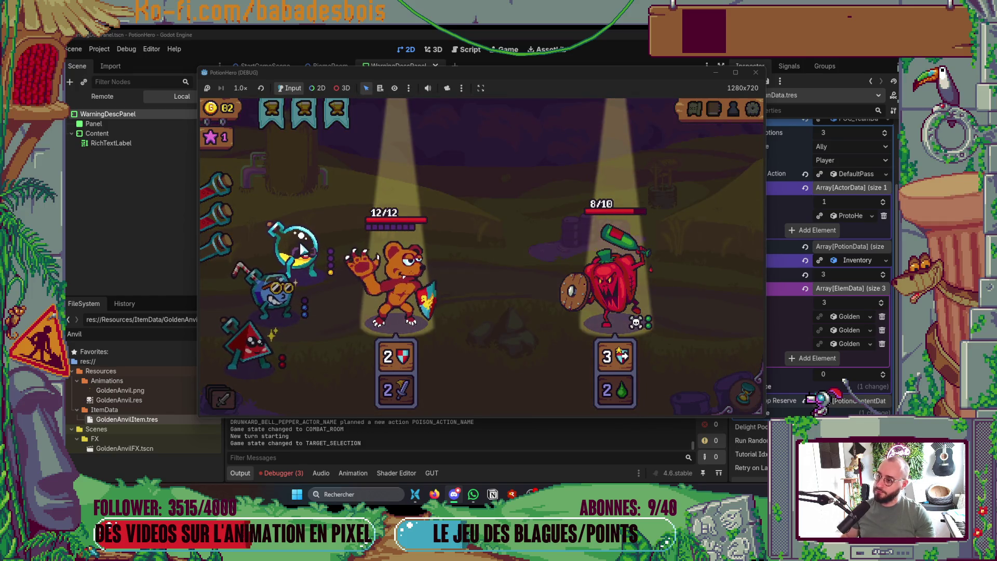
left_click(615, 300)
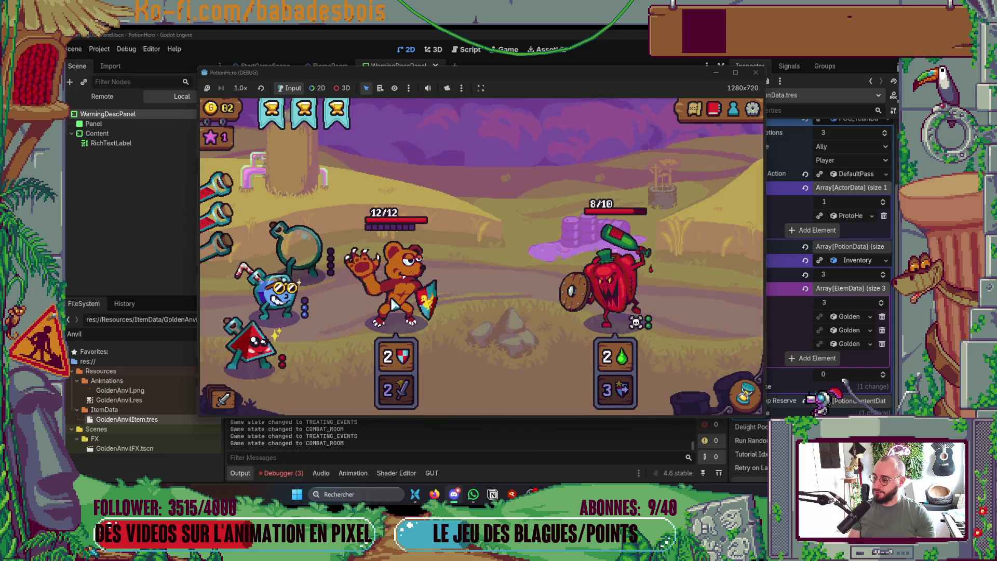
left_click(704, 402)
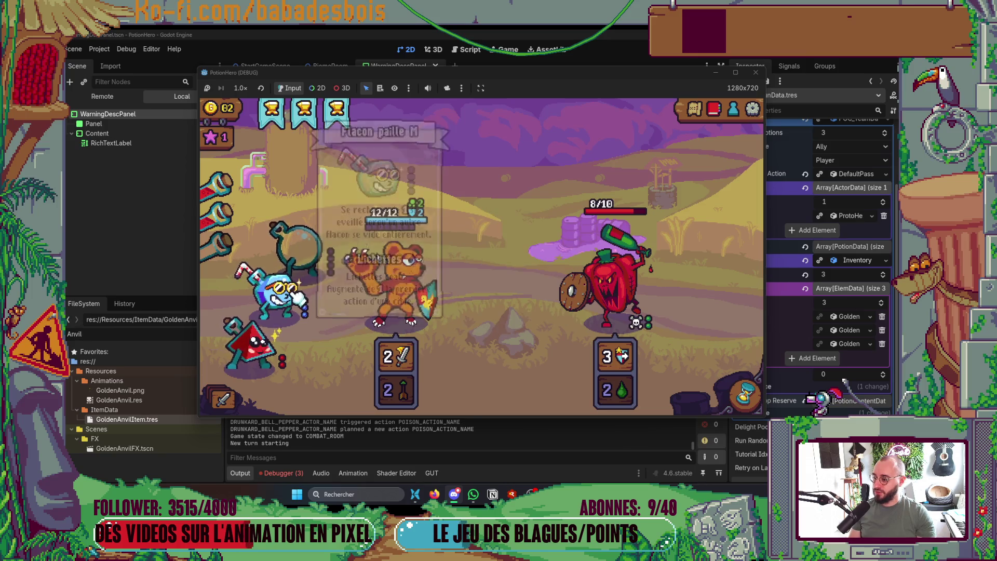
Use the flask potion on the bear twice, then spend a Golden Anvil on the pepper.
left_click(298, 298)
left_click(370, 301)
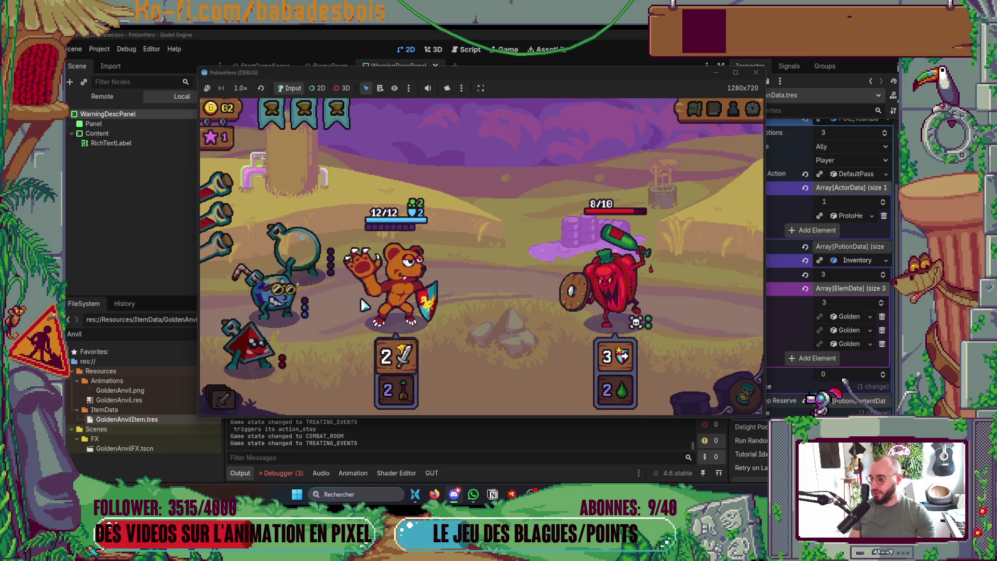
left_click(294, 299)
left_click(400, 307)
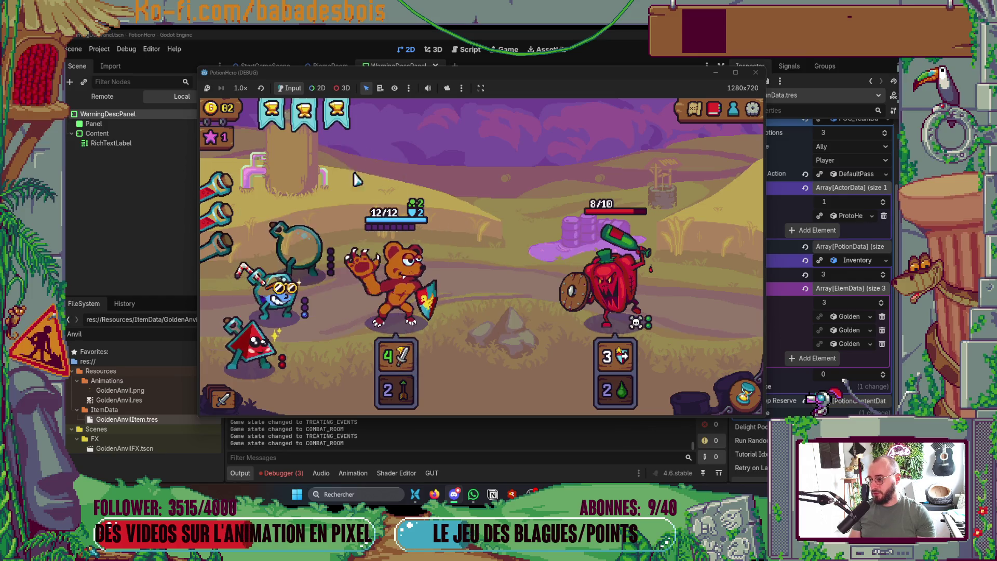
left_click(330, 119)
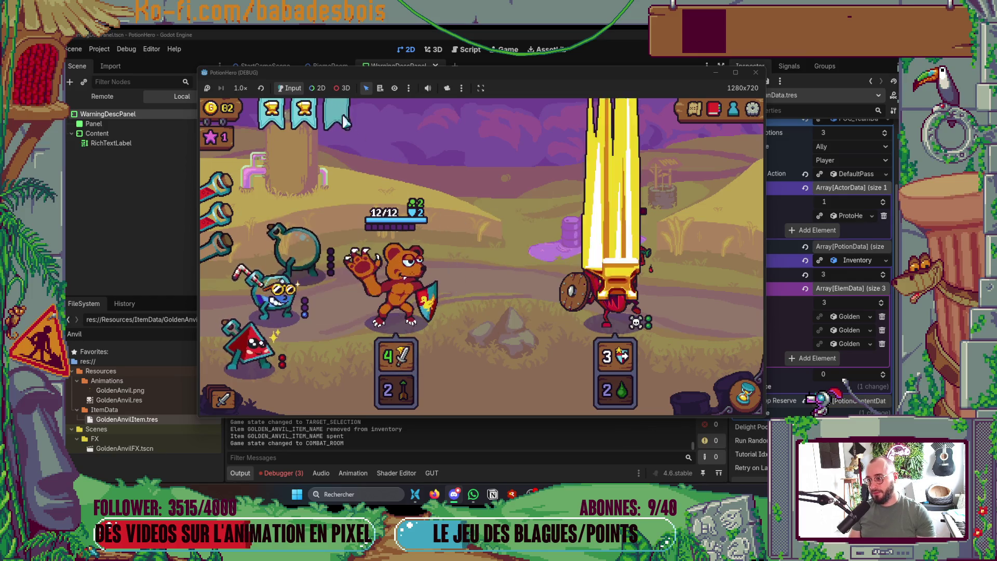
Spend a second Golden Anvil, raise the bear's attack to 6 with potions, and end the turn.
left_click(321, 122)
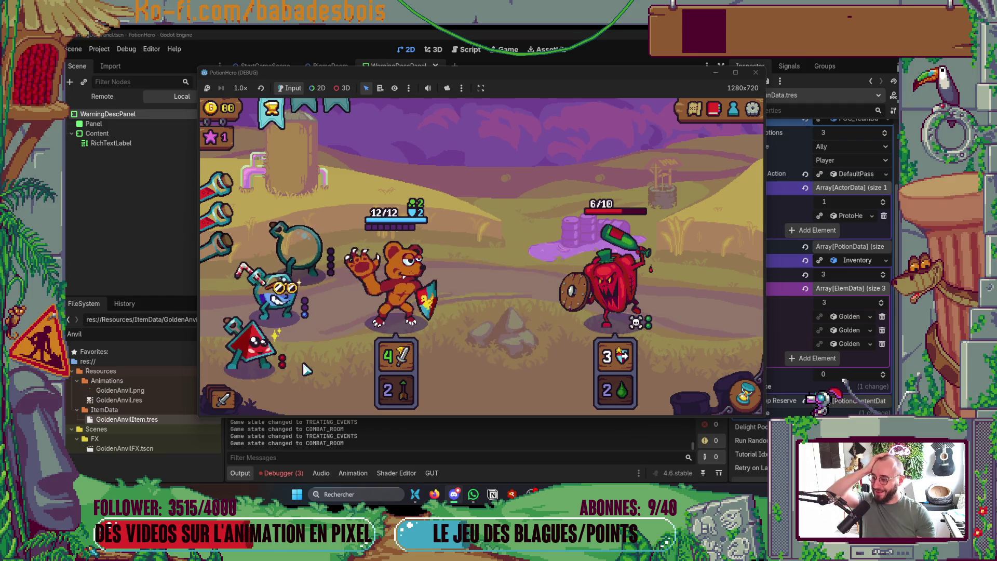
left_click(352, 290)
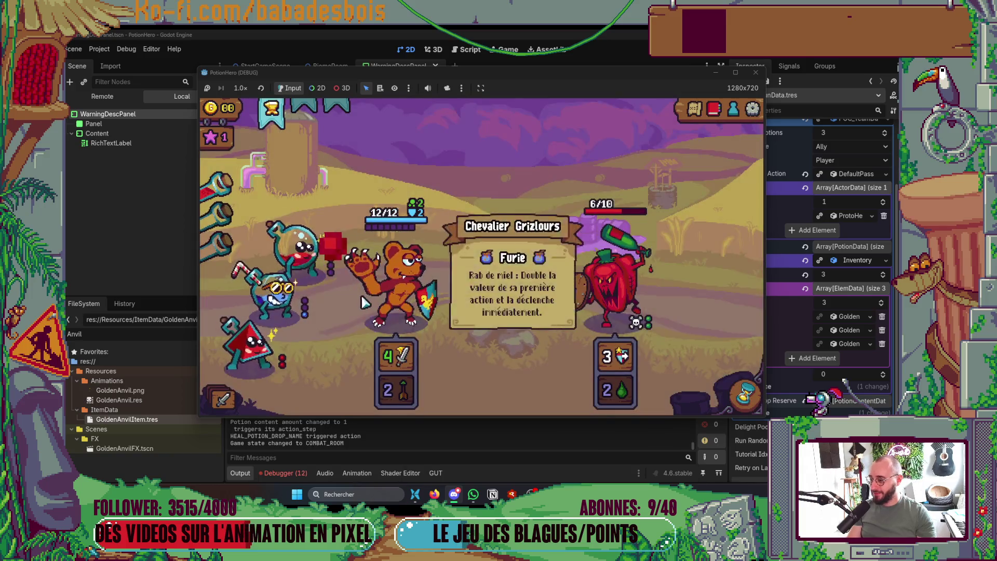
left_click(395, 296)
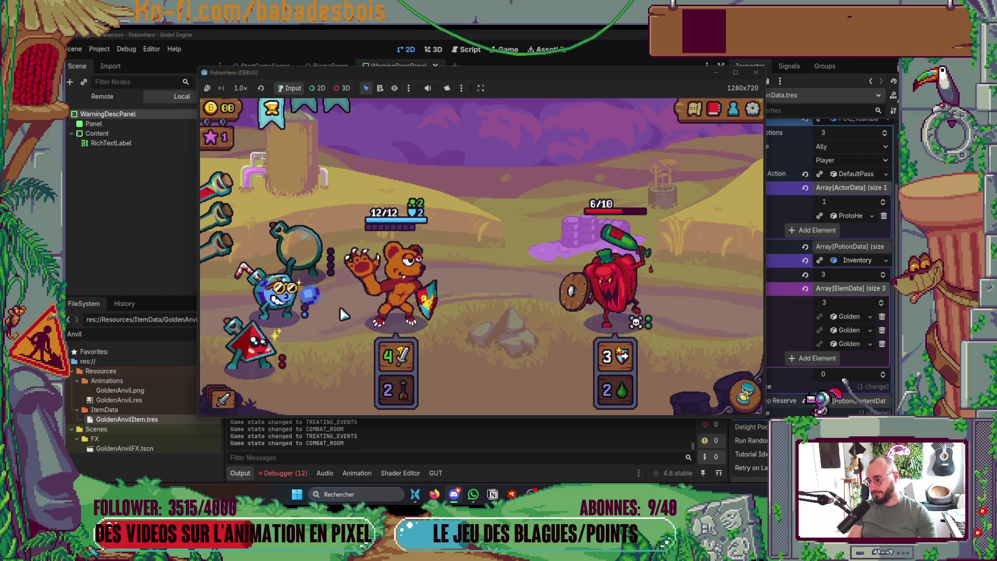
left_click(233, 201)
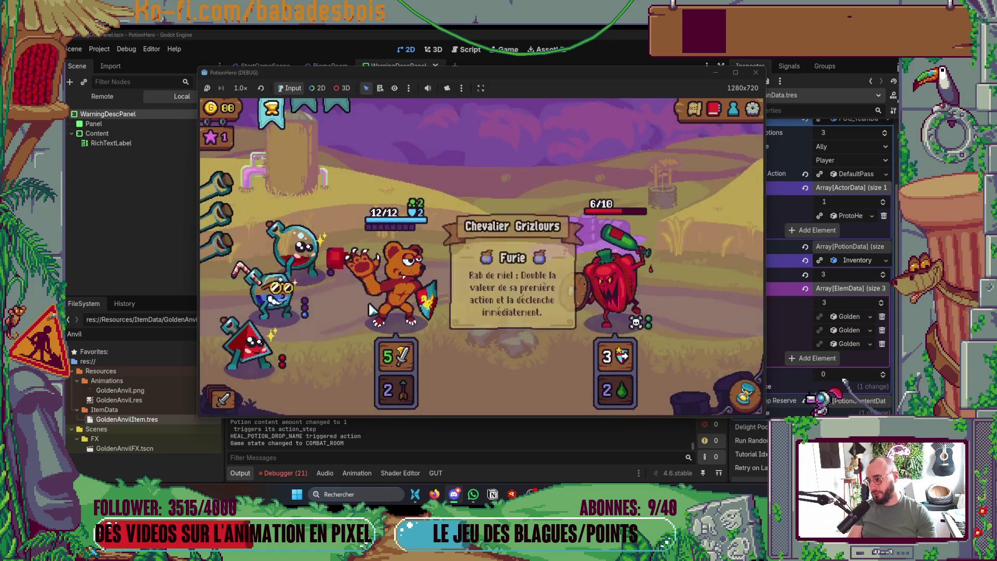
left_click(372, 310)
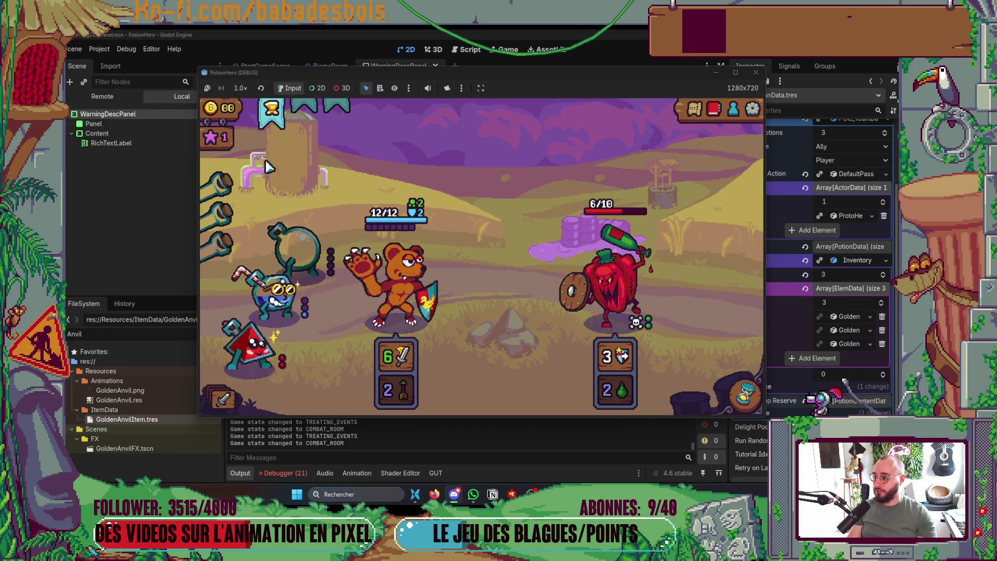
key("space")
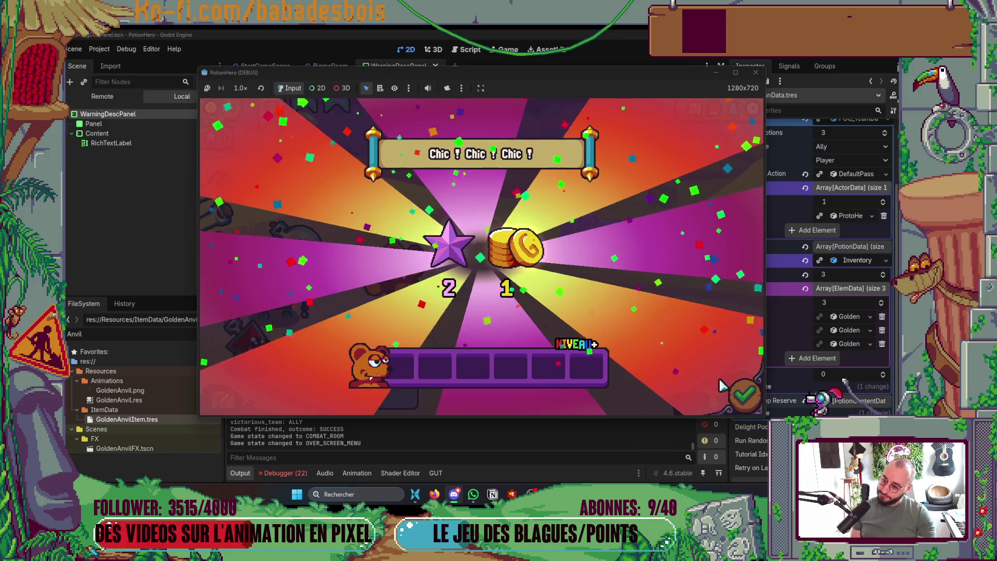
Evolve P'tit bouclier into Bouclier pointu from the post-victory upgrade choice.
left_click(754, 399)
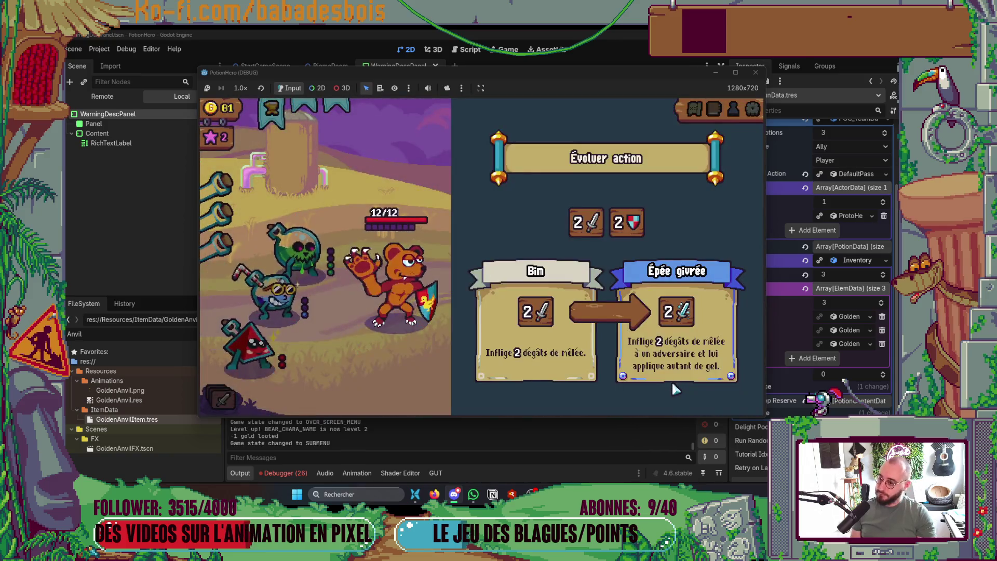
left_click(626, 223)
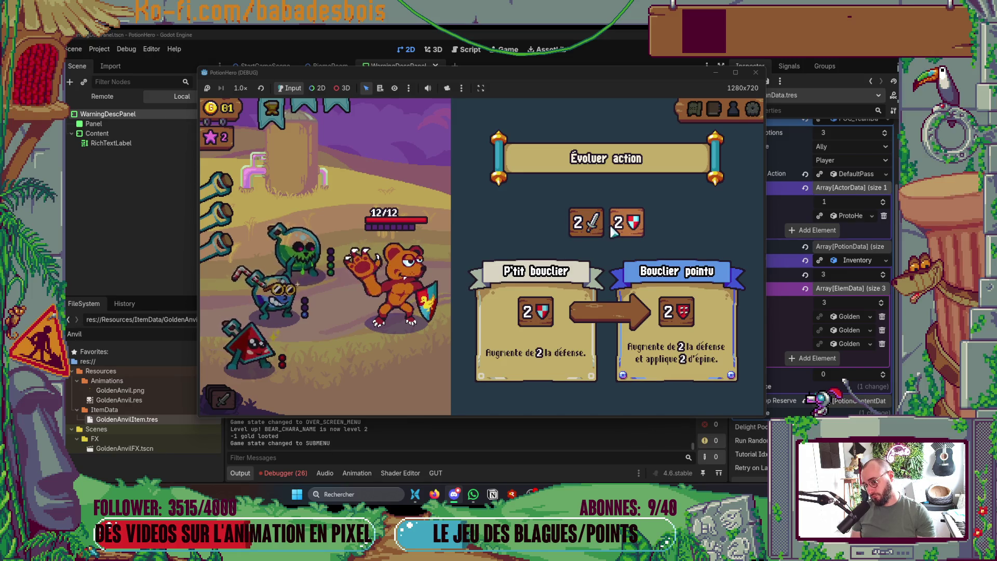
left_click(595, 230)
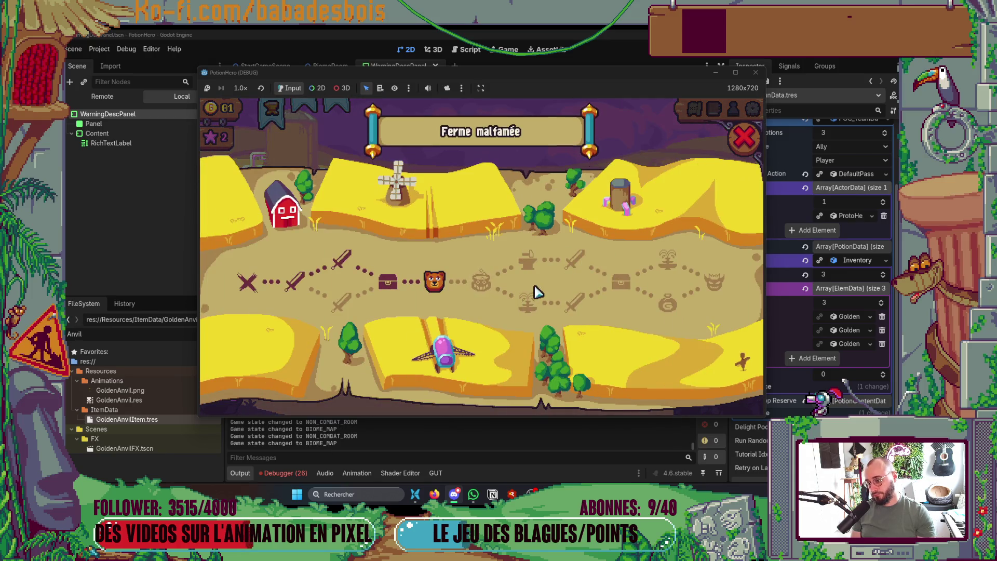
At the cauldron room, brew the blue and red flasks and store the mix in the straw flask.
left_click(482, 282)
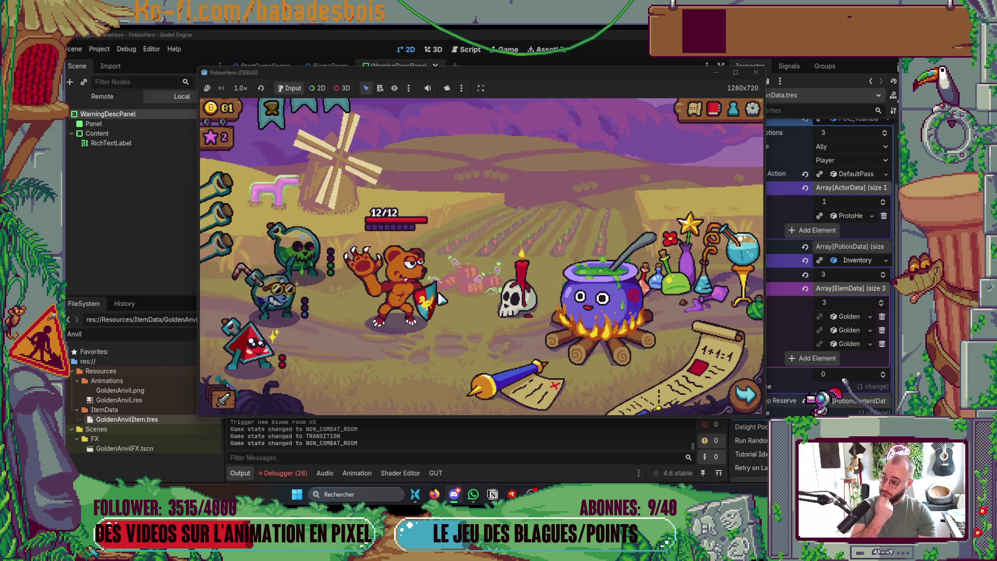
left_click(589, 321)
left_click(275, 298)
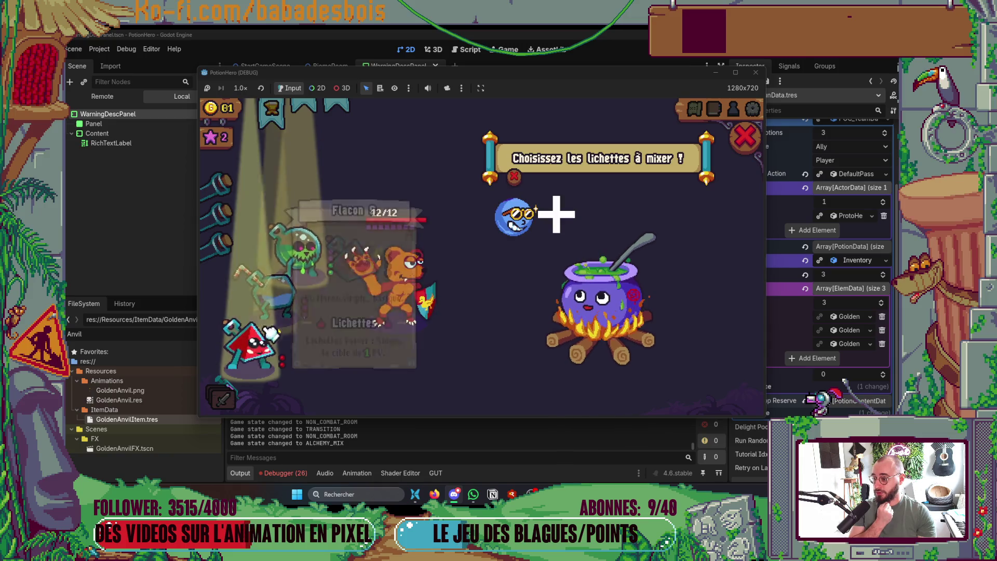
left_click(250, 340)
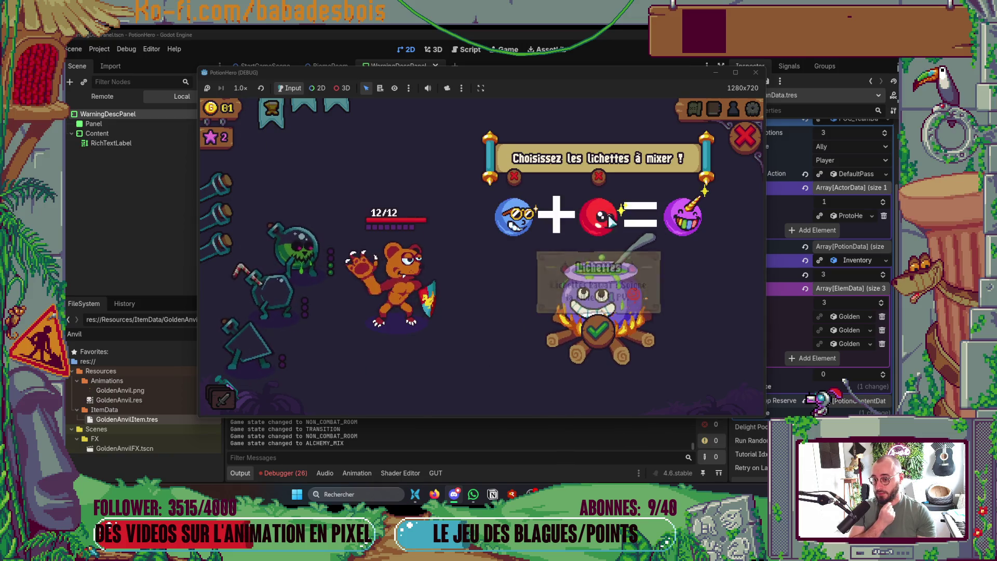
left_click(597, 327)
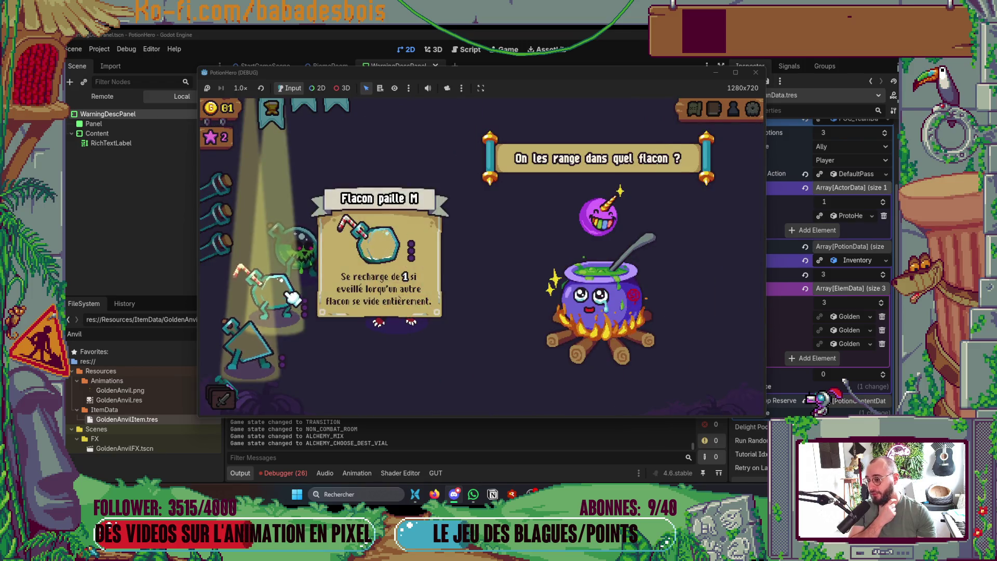
mouse_move(285, 306)
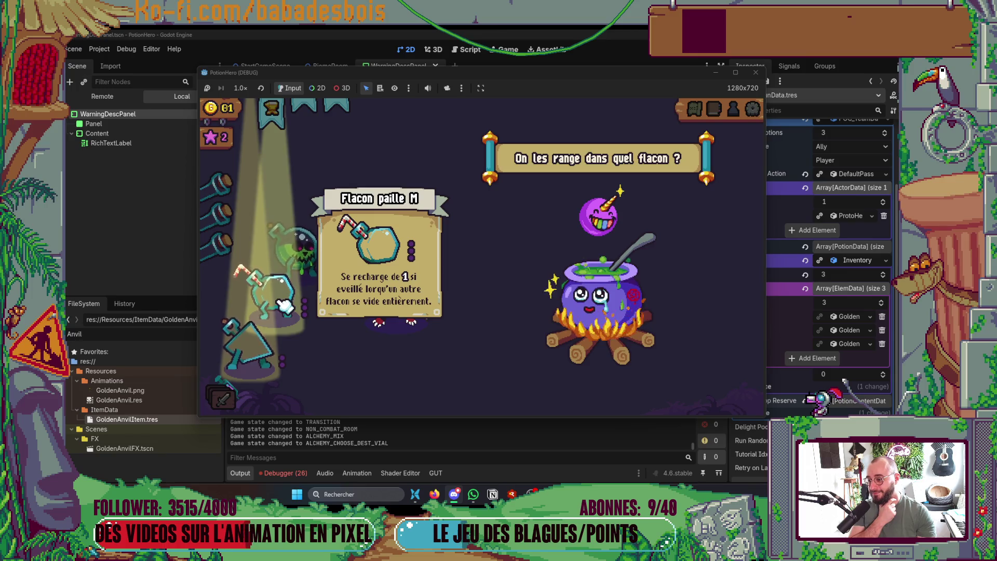
left_click(285, 307)
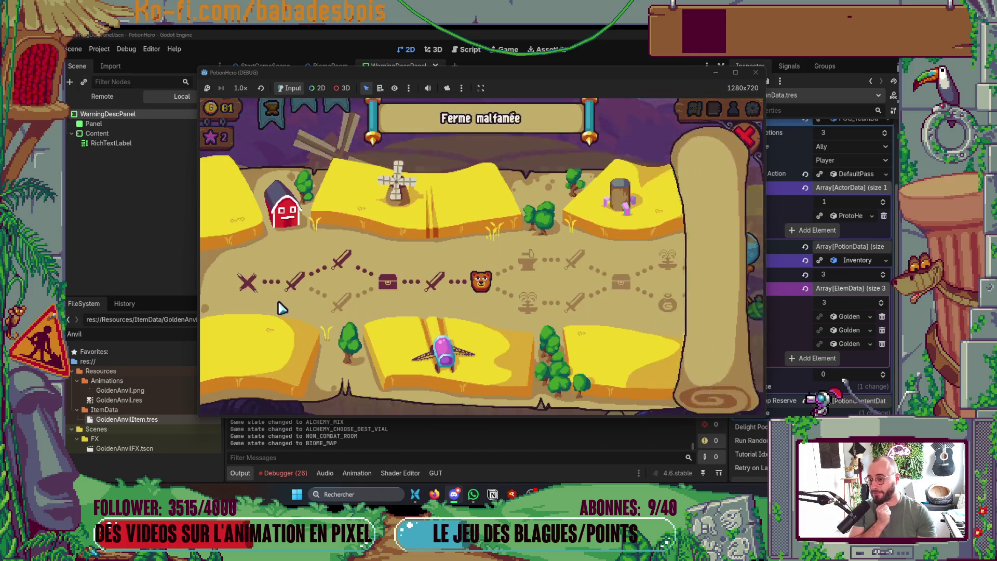
Travel to the anvil room and upgrade Tranchouille from 2 to 3 melee damage.
left_click(737, 155)
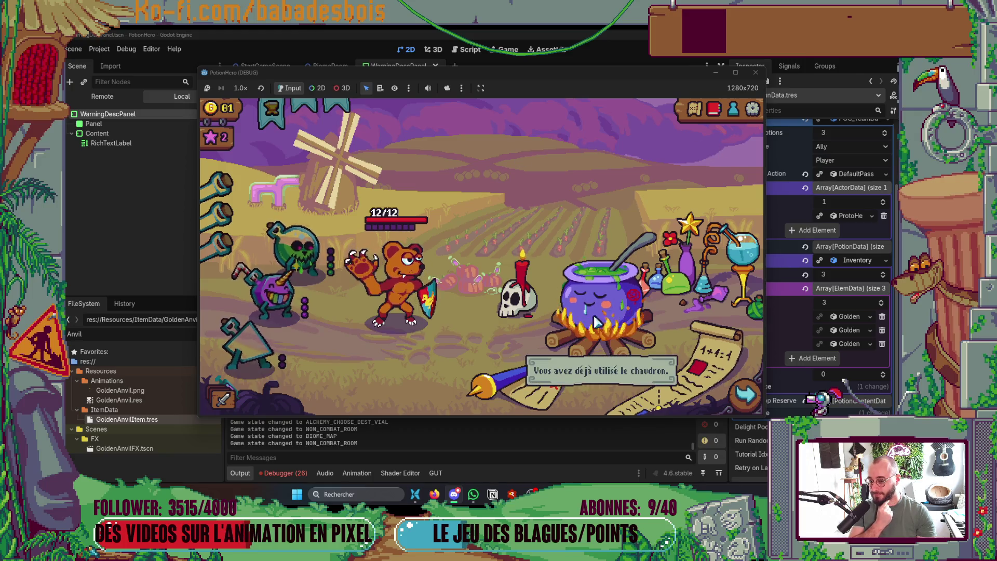
mouse_move(362, 300)
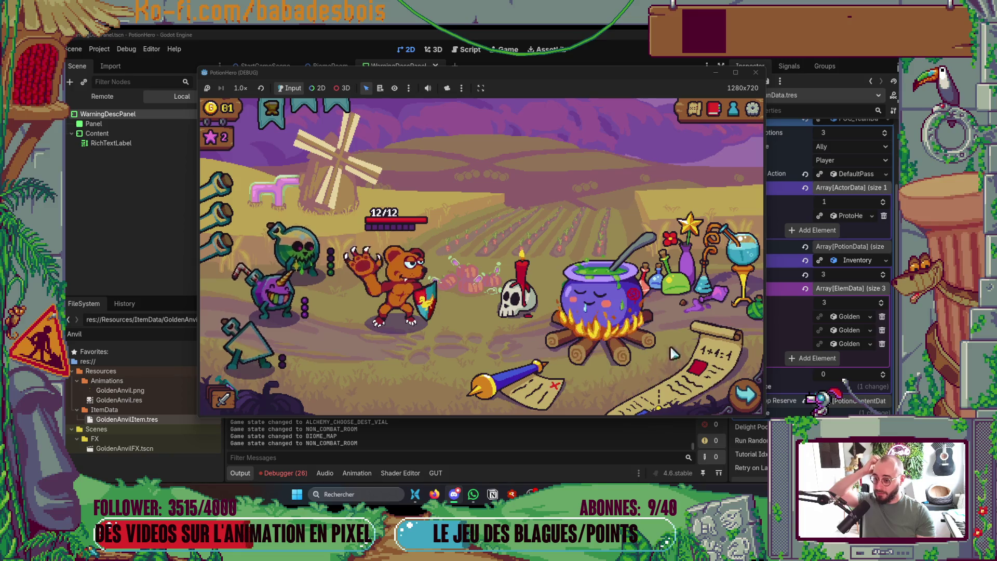
left_click(656, 372)
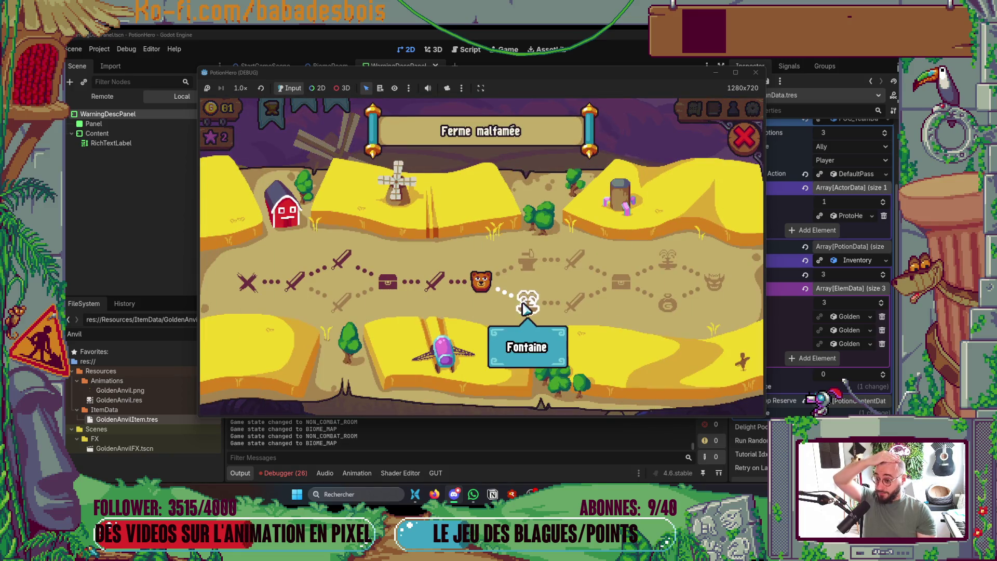
left_click(528, 303)
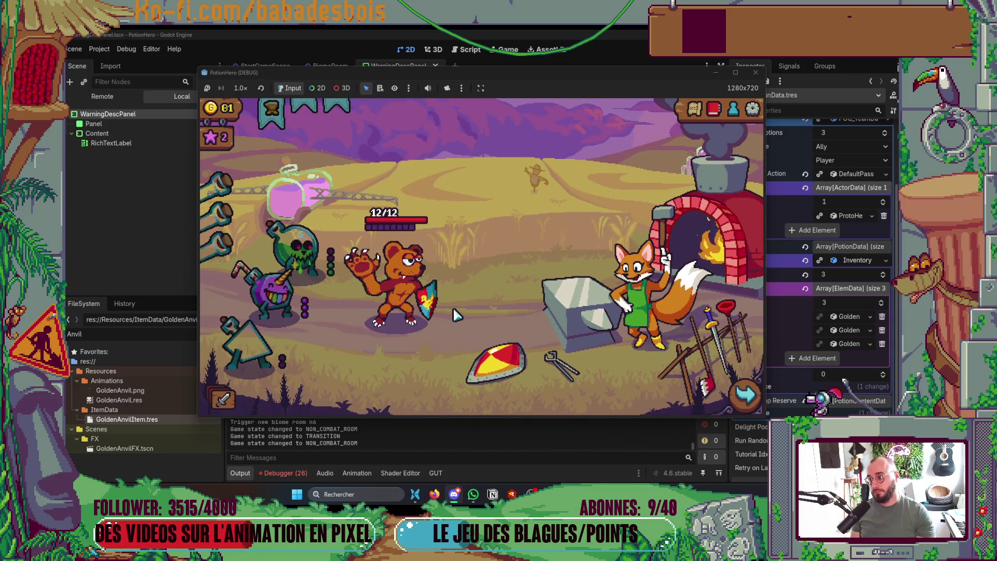
left_click(582, 291)
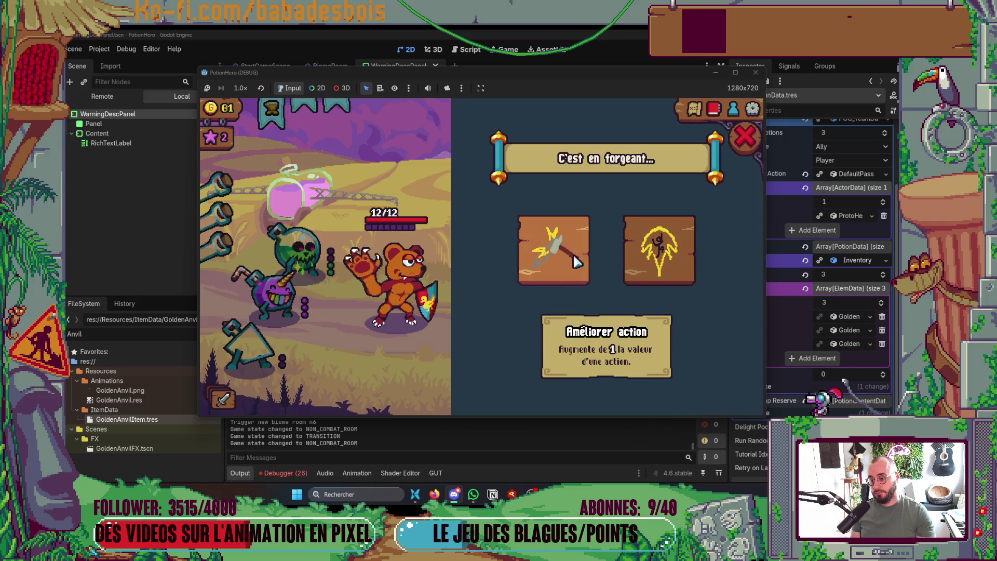
left_click(574, 265)
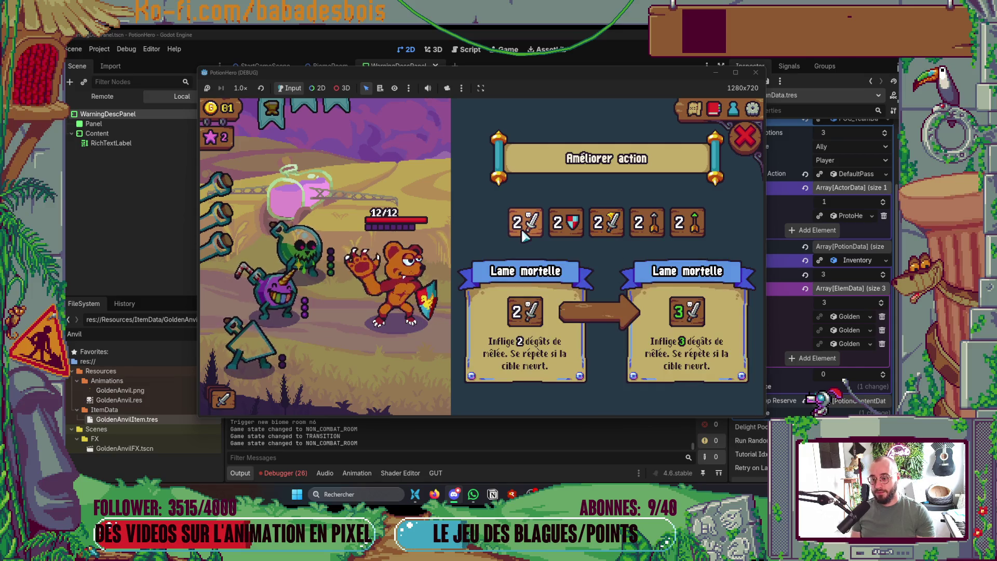
left_click(606, 223)
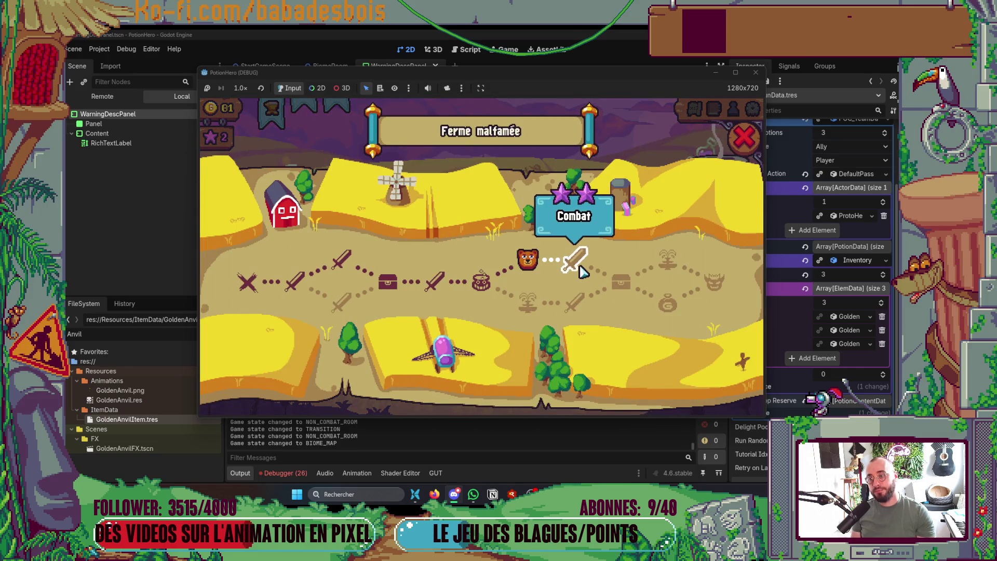
Enter the pig farmer and scythe fight, end the first turn, and pick a potion to use.
left_click(577, 262)
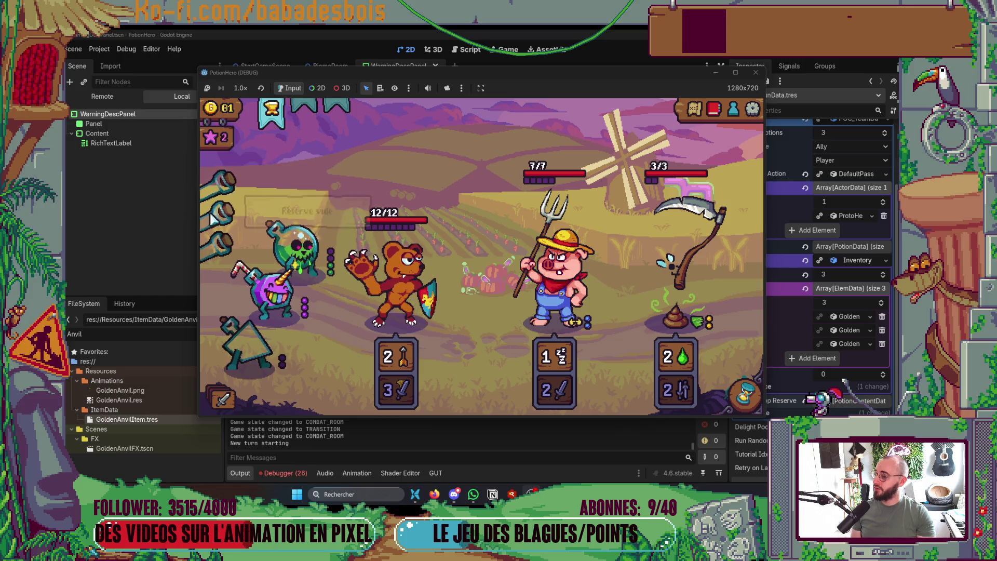
mouse_move(415, 252)
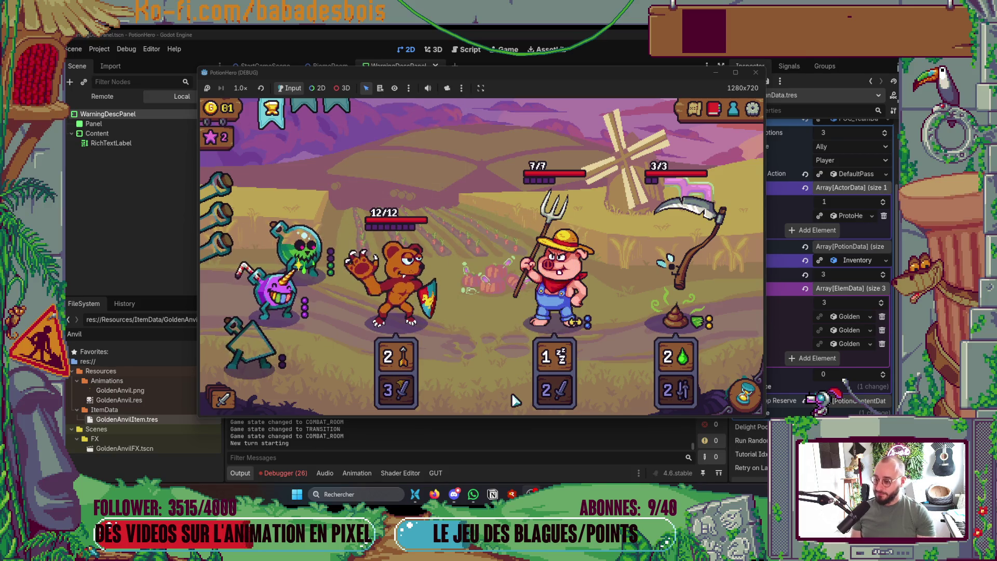
left_click(745, 395)
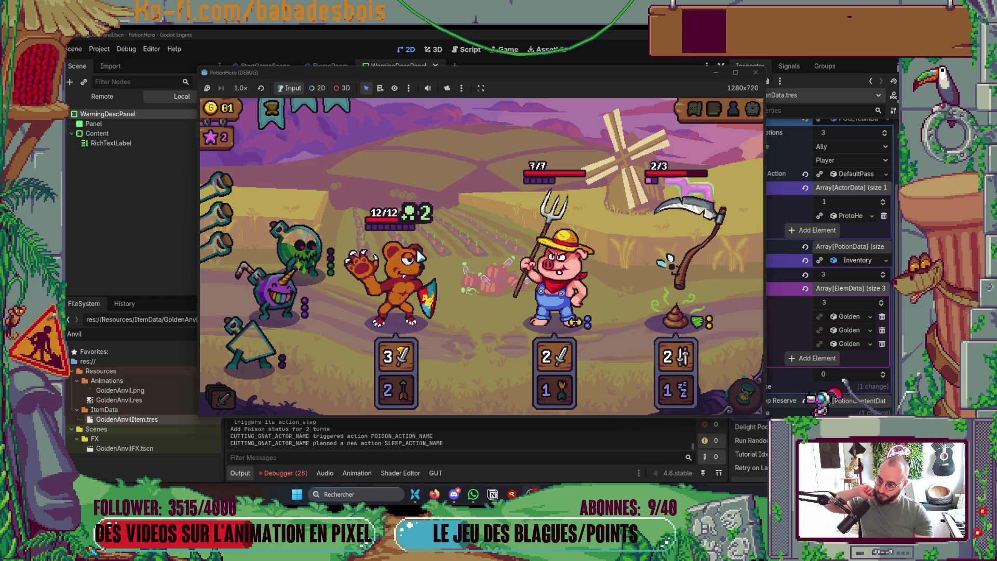
left_click(294, 305)
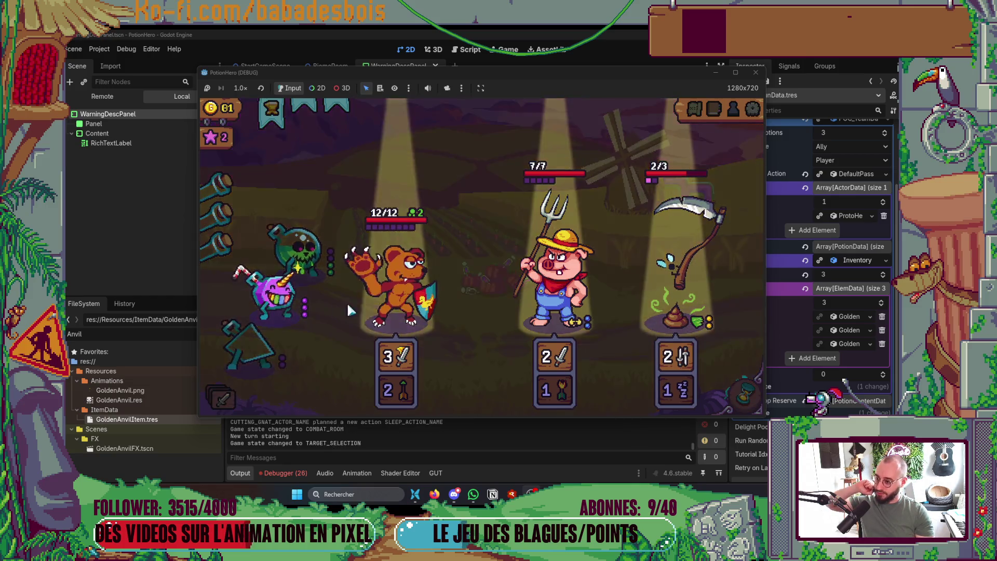
Apply the potion to the bear, end the turn, then buff it with Flacon S and the blue diamond flask.
left_click(400, 310)
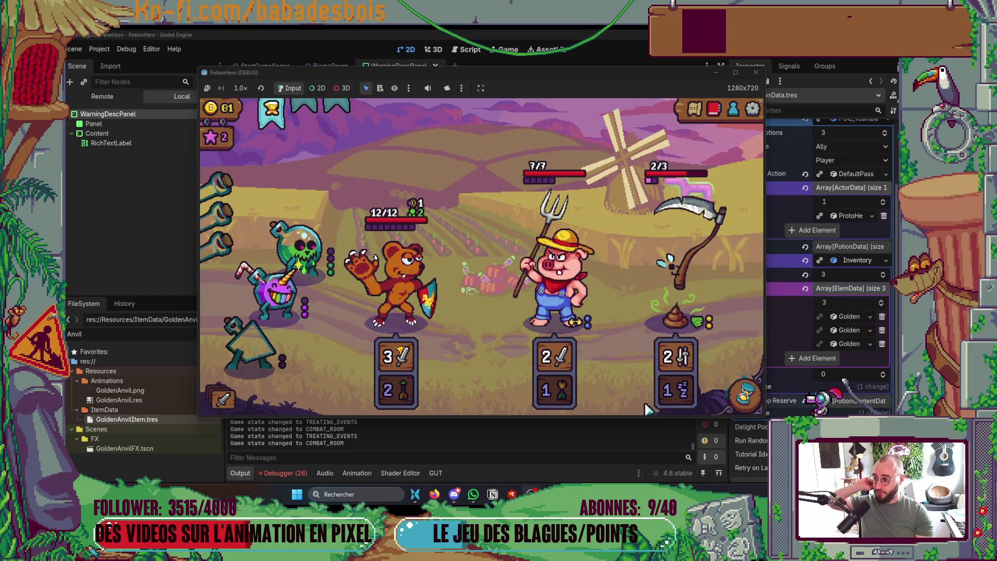
left_click(746, 396)
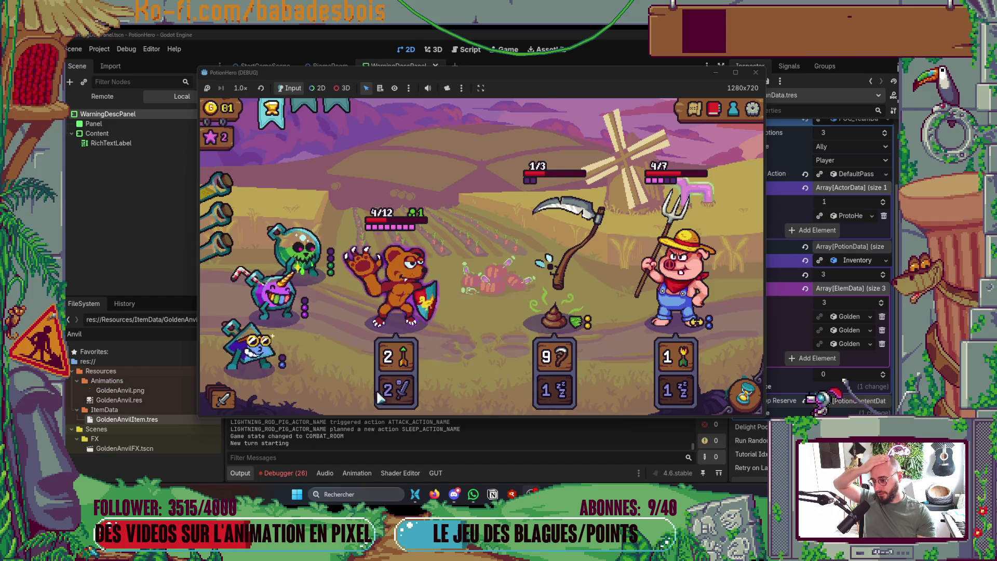
mouse_move(393, 399)
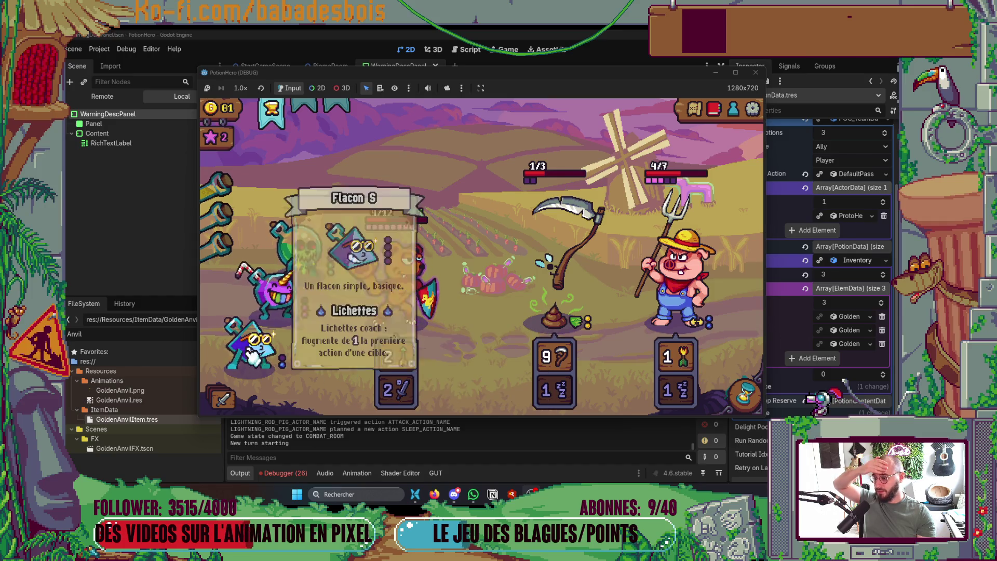
left_click(253, 354)
left_click(395, 280)
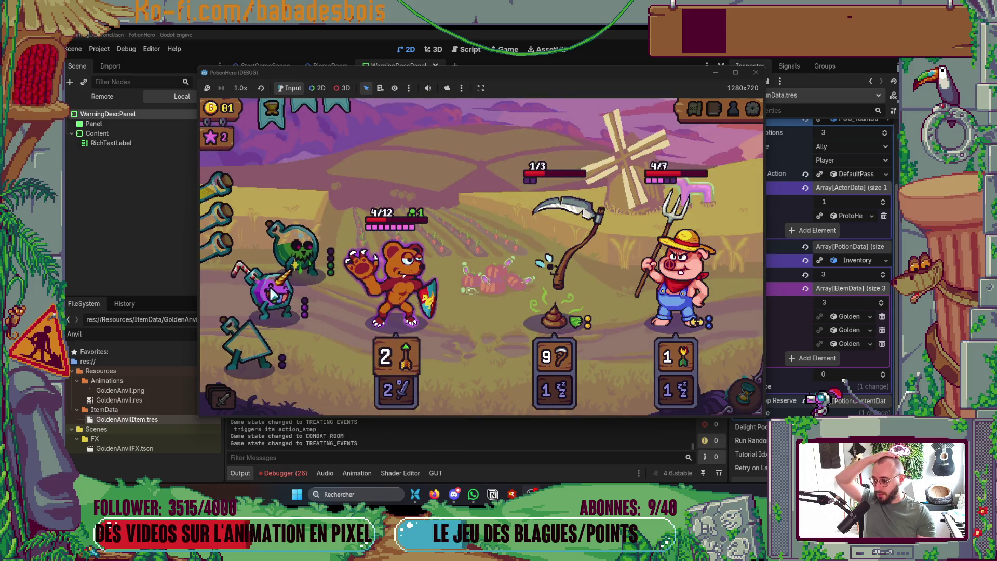
left_click(267, 313)
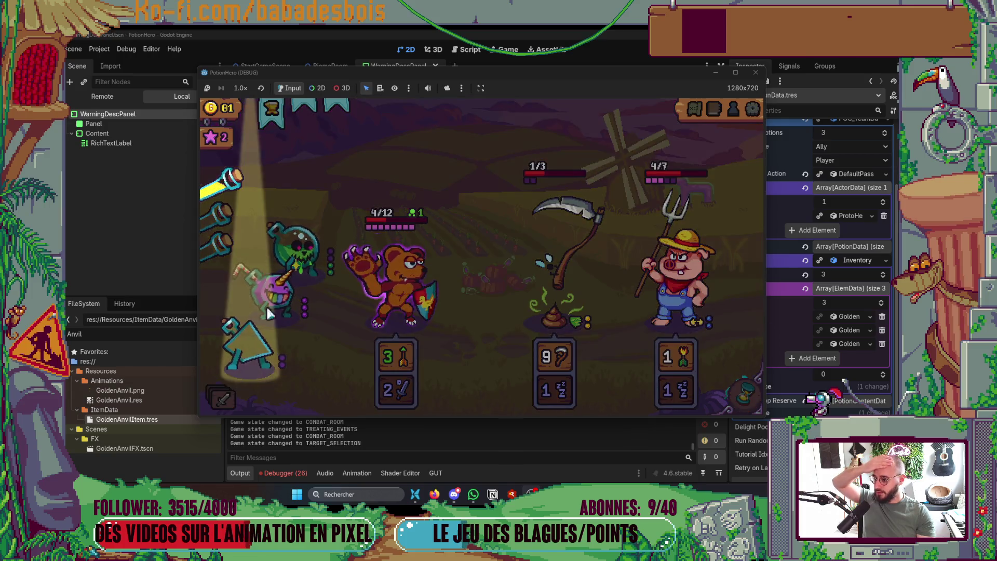
left_click(256, 347)
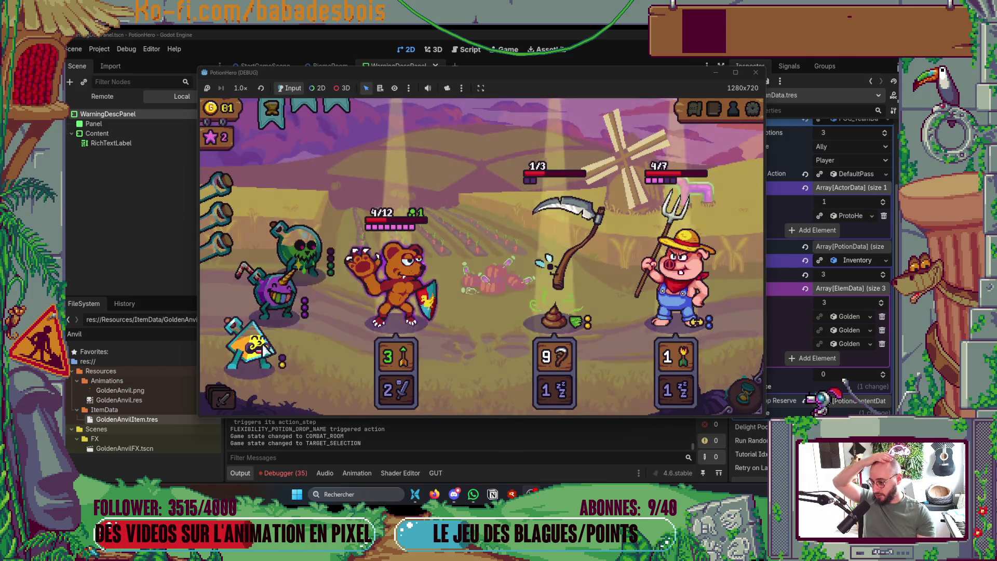
left_click(397, 290)
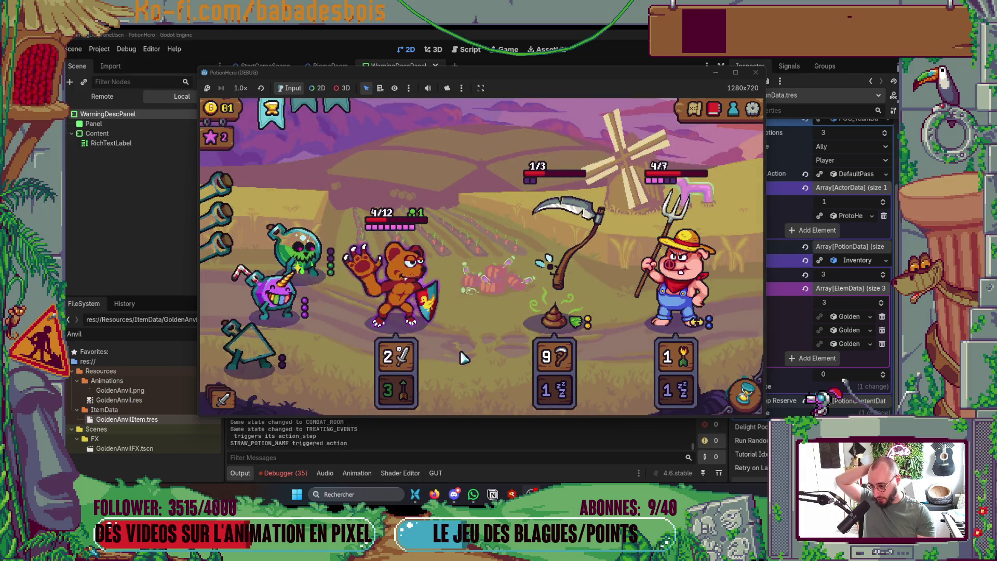